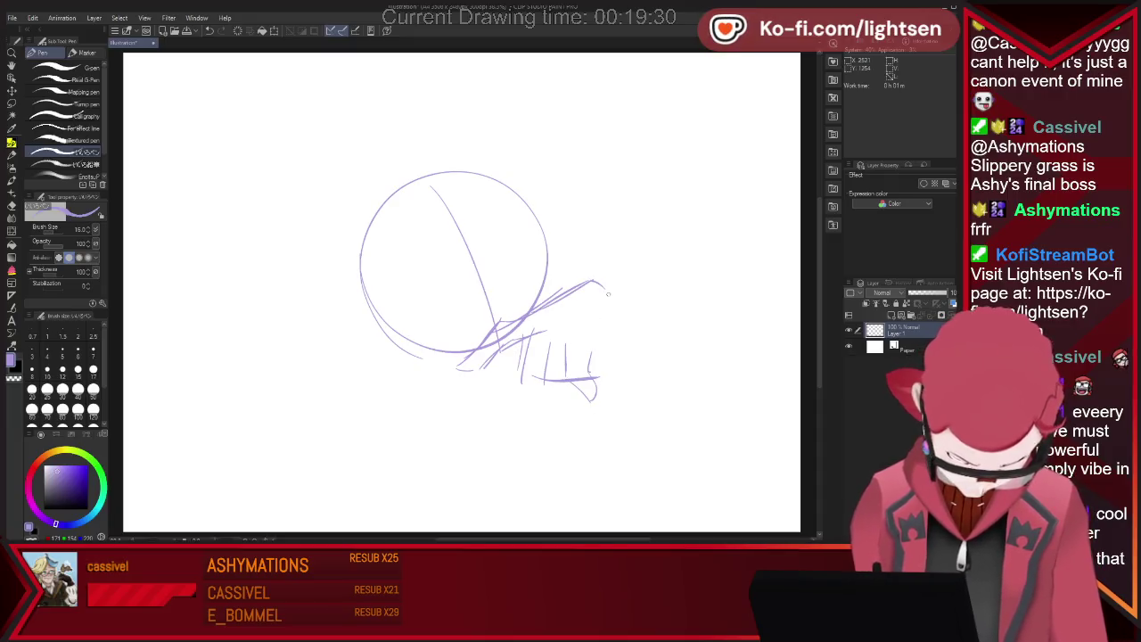
Sketch the curled fingers under the chin and begin a big hat brim arc over the head
drag(608, 294, 591, 373)
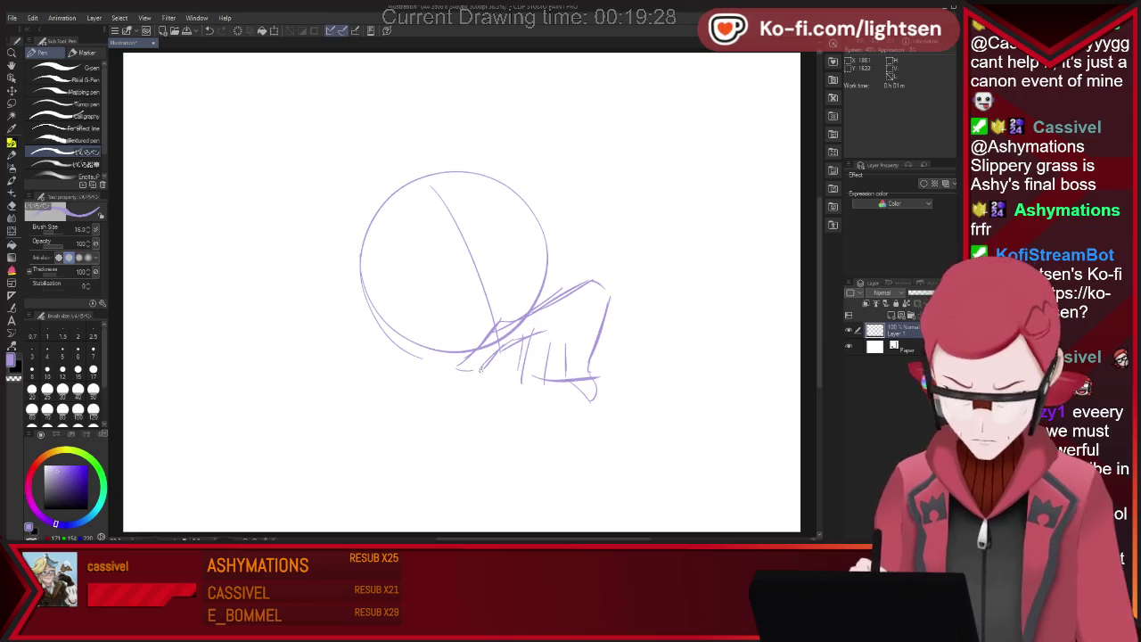
drag(481, 367, 533, 405)
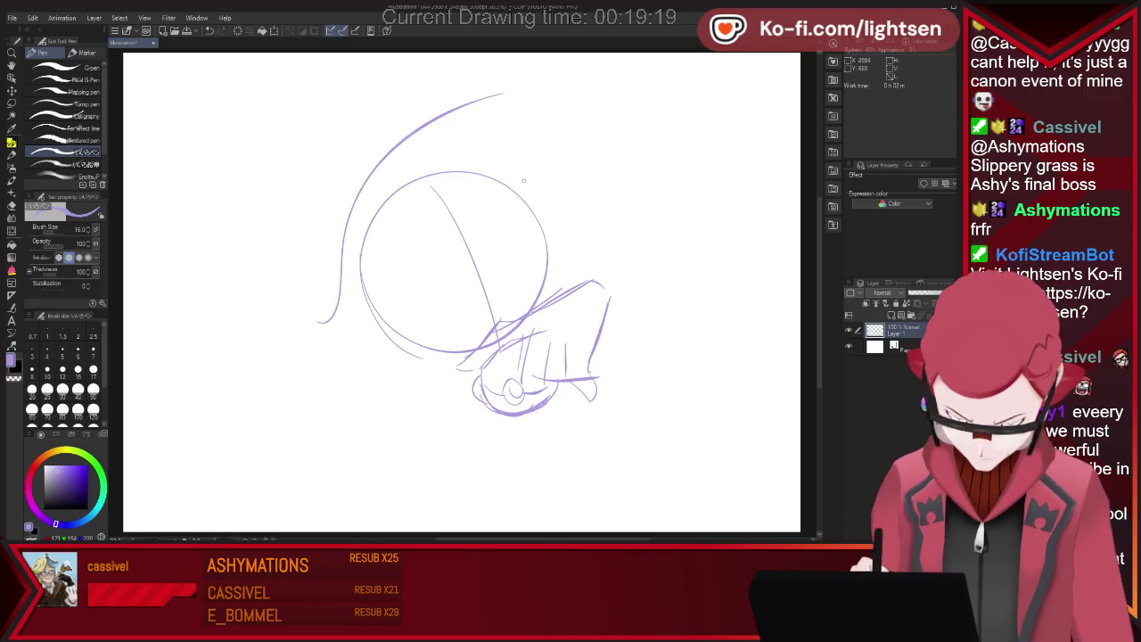
drag(597, 121, 260, 296)
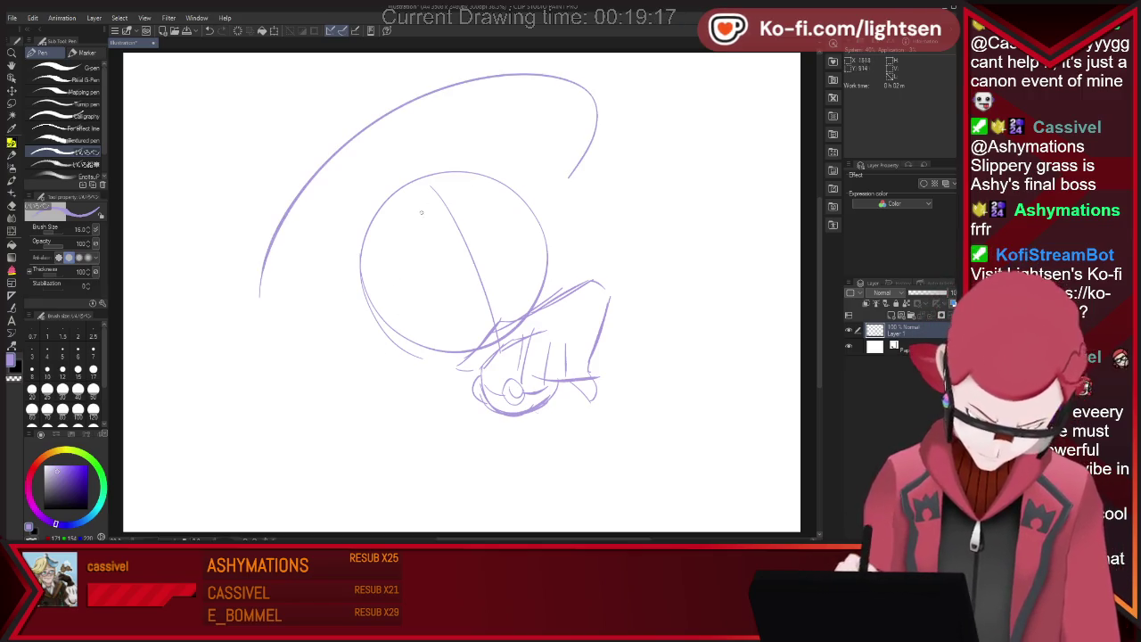
key(ctrl+z)
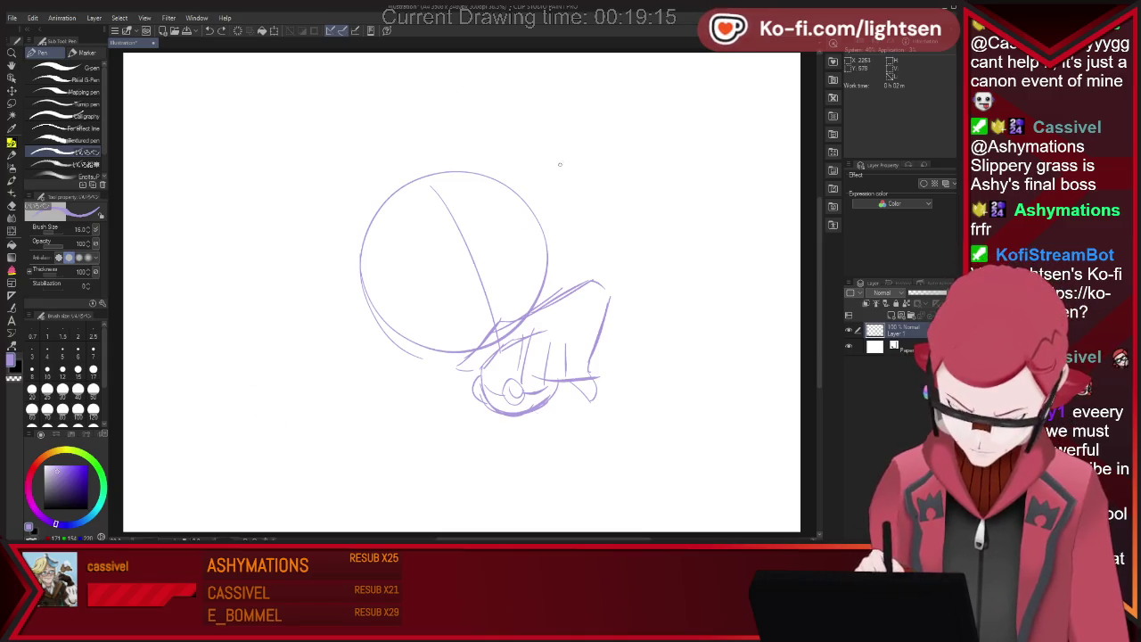
drag(570, 157, 265, 360)
Redraw the wide hat brim arc over the head circle until it sits right
key(ctrl+z)
drag(544, 187, 272, 396)
key(ctrl+z)
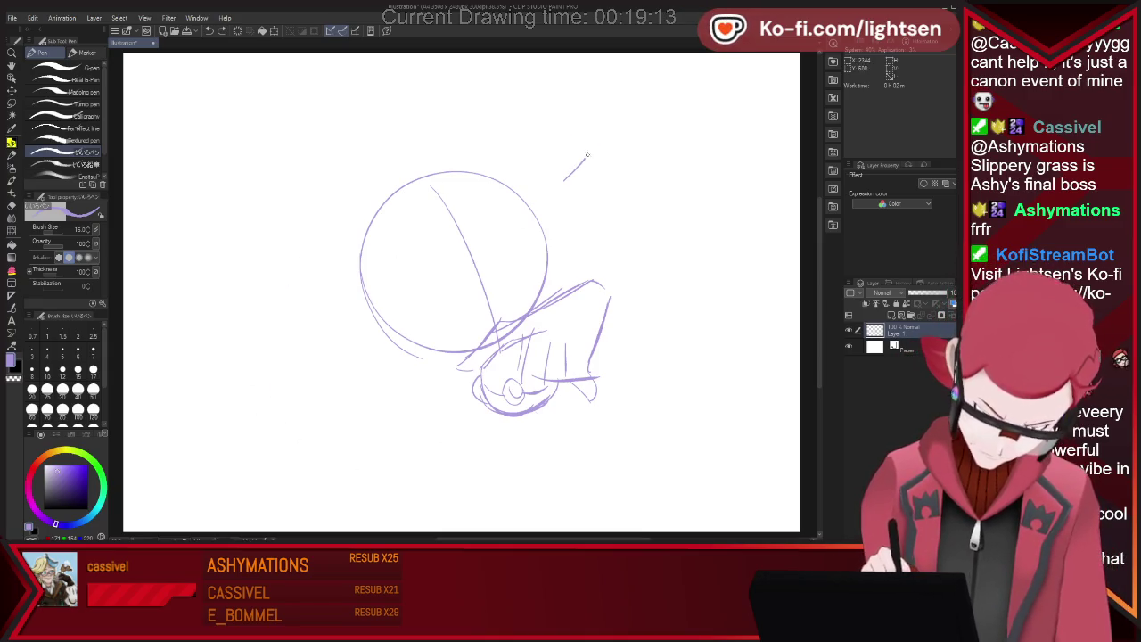
drag(565, 180, 254, 350)
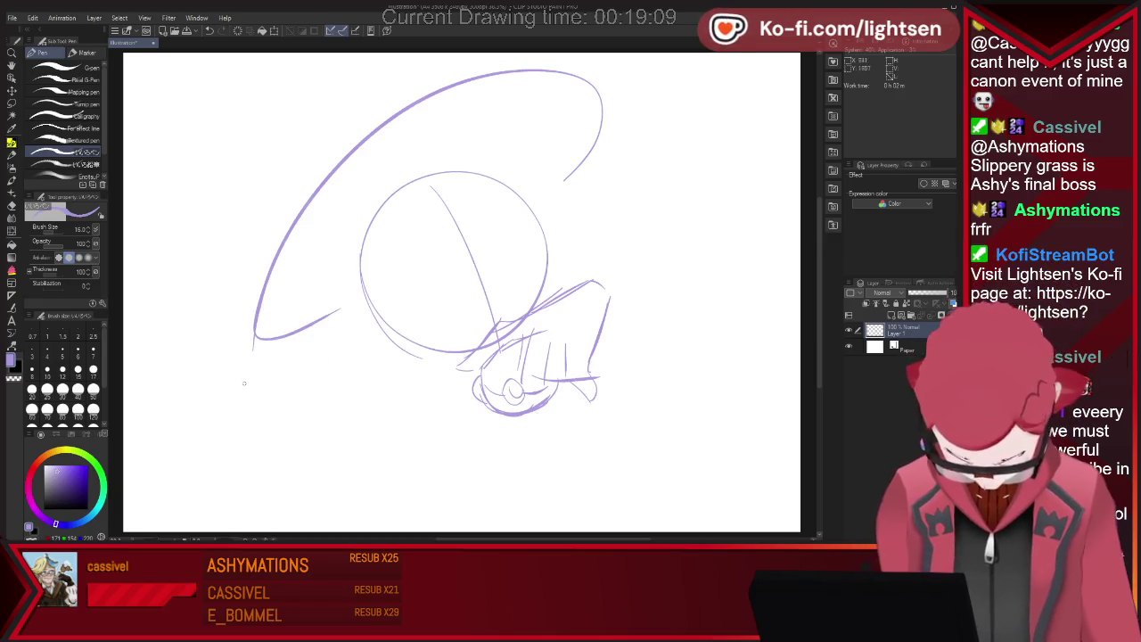
drag(413, 107, 258, 314)
key(ctrl+z)
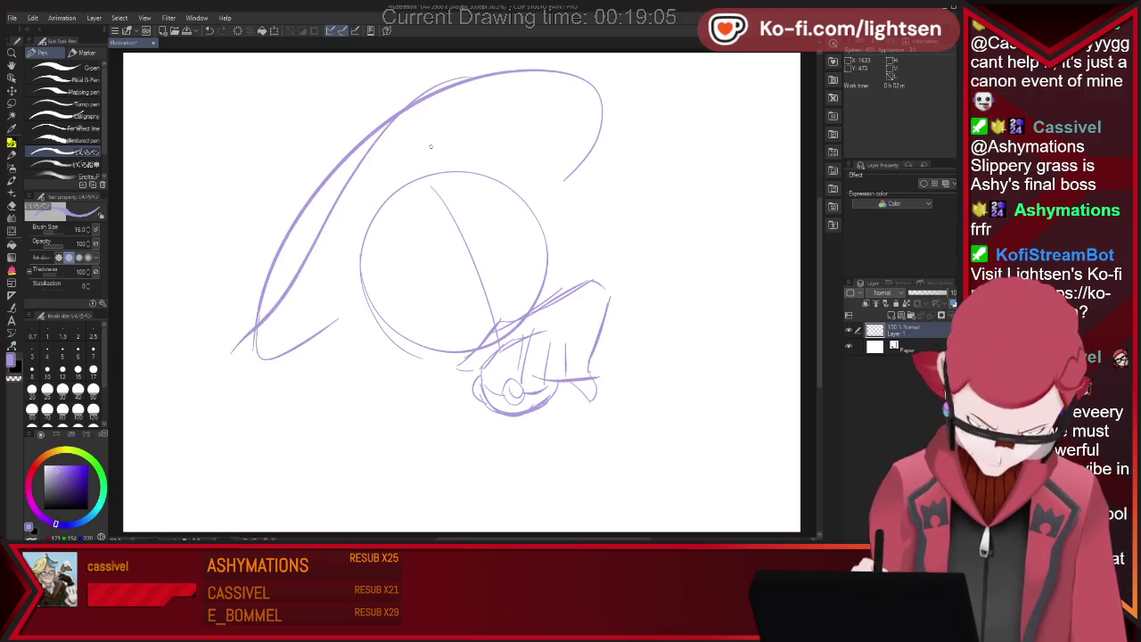
Add the brim's lower-left curve and erase rough lines at the hat's upper left
key(e)
key(p)
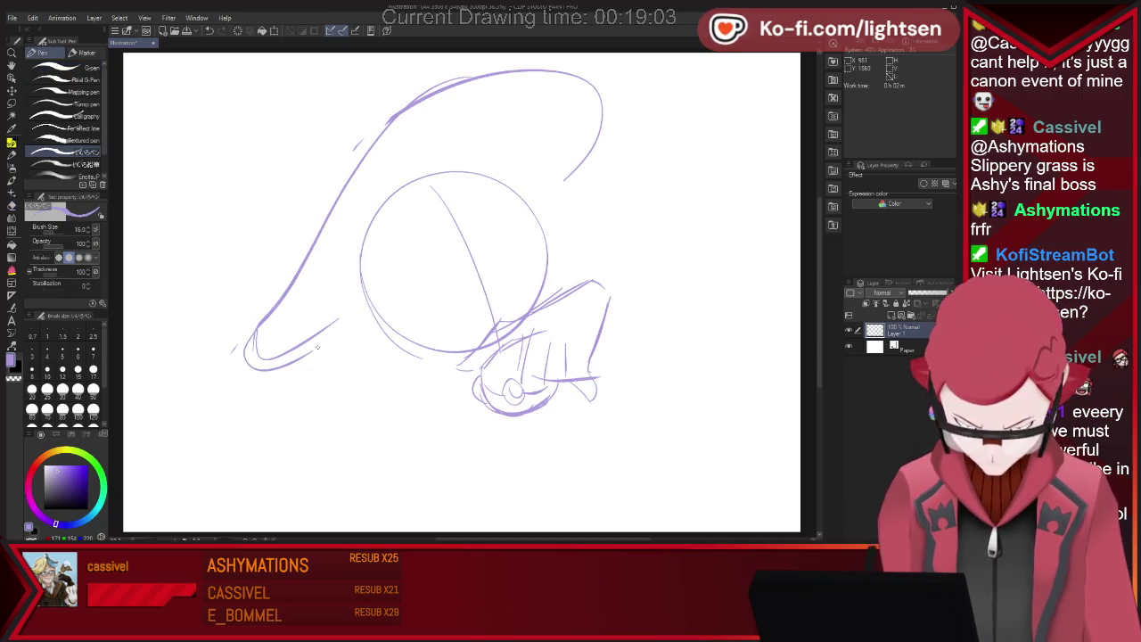
drag(254, 330, 370, 347)
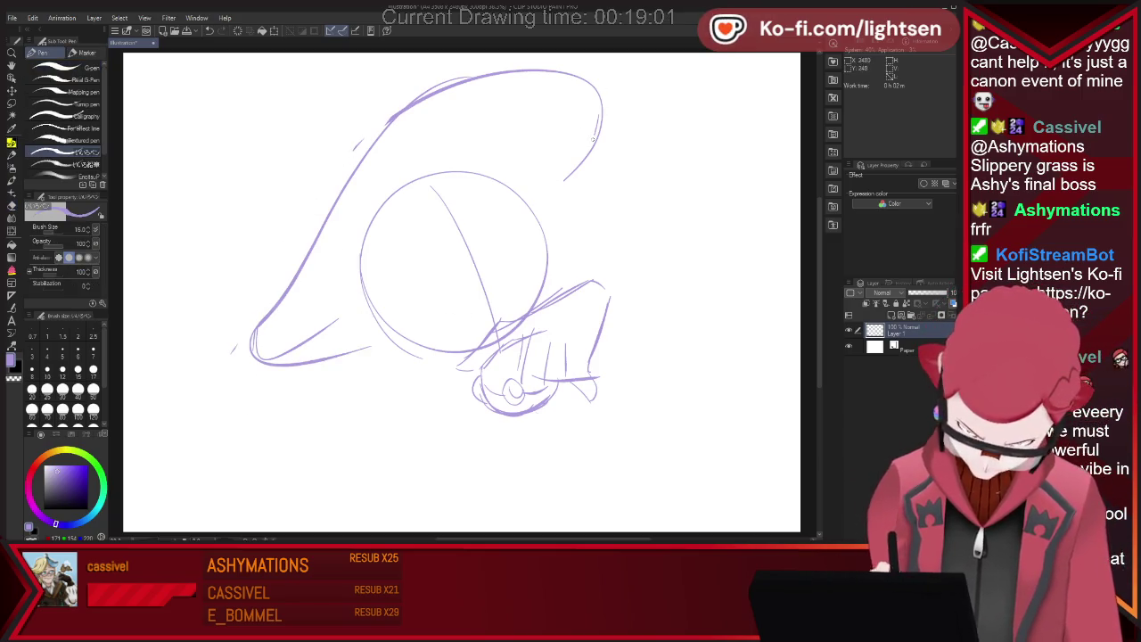
key(e)
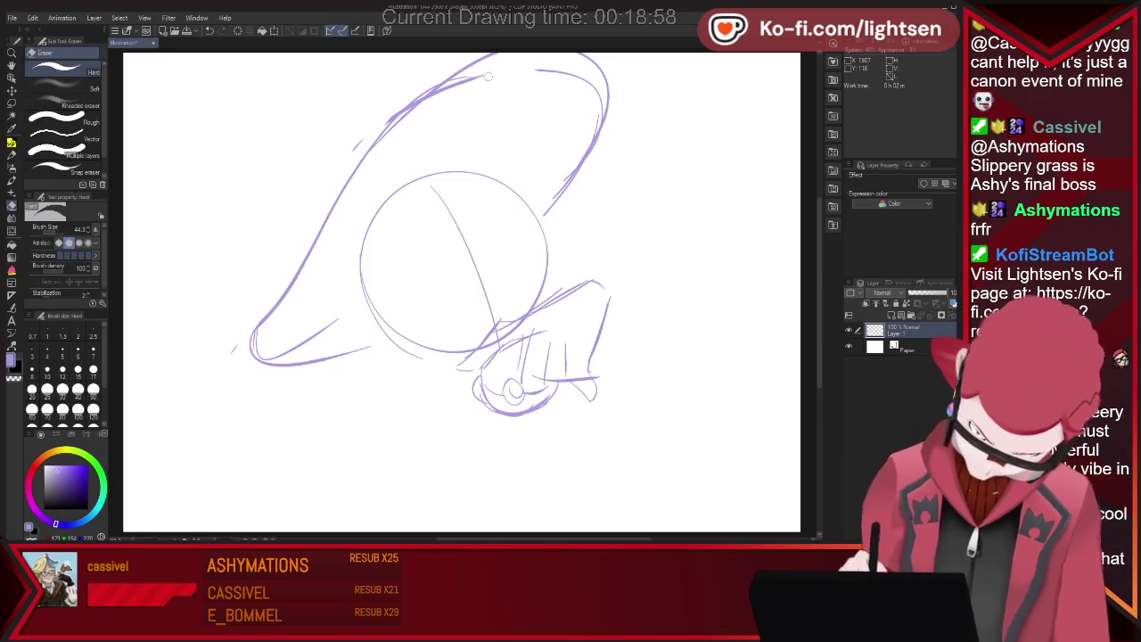
drag(452, 70, 393, 112)
key(p)
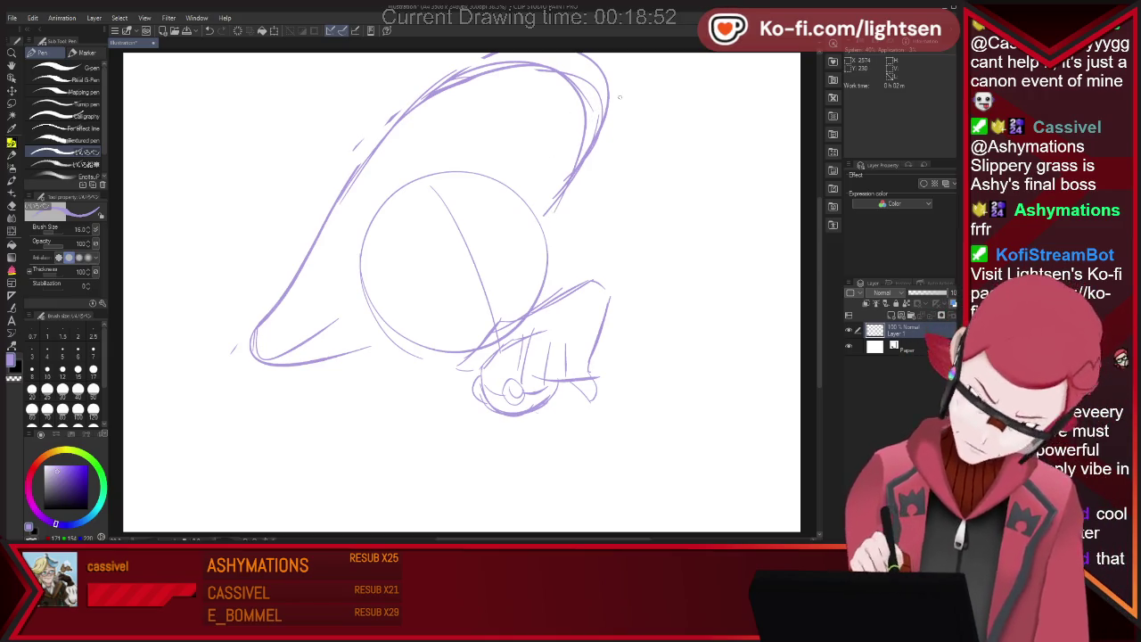
Redraw the hat's top, left side and right edge as cleaner curves
key(ctrl+z)
drag(397, 116, 564, 178)
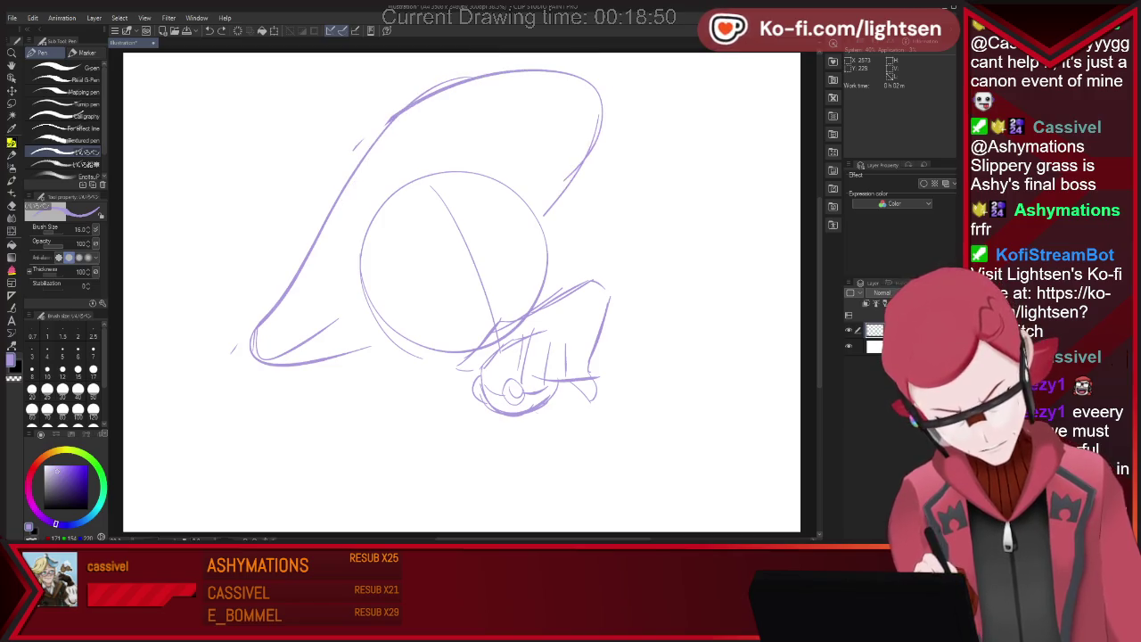
key(ctrl+z)
drag(392, 116, 233, 350)
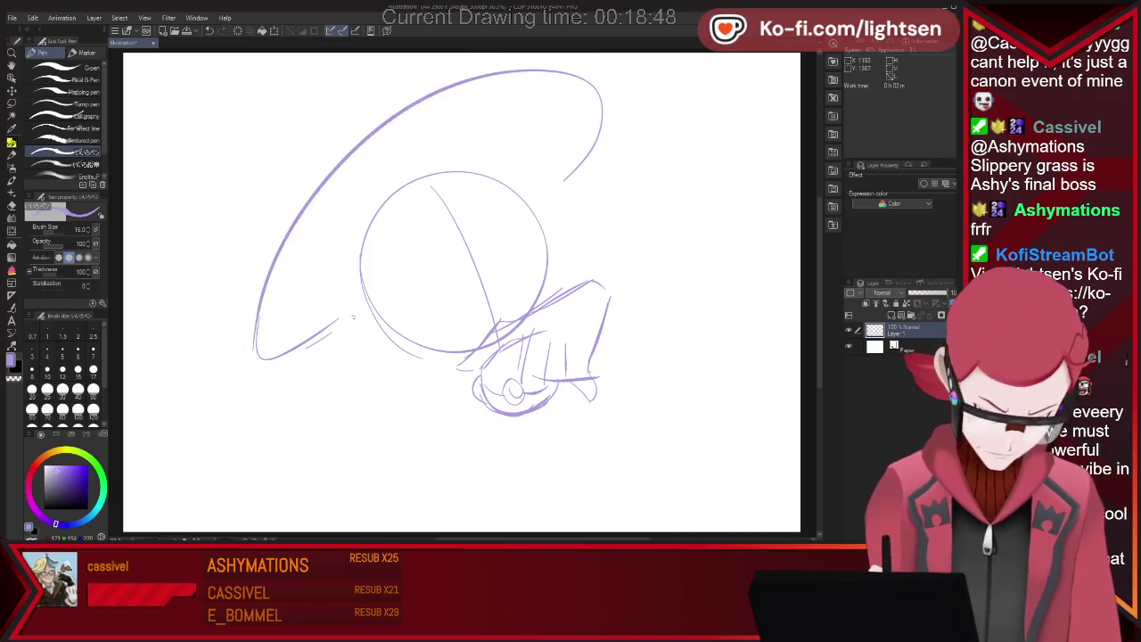
drag(584, 132, 552, 184)
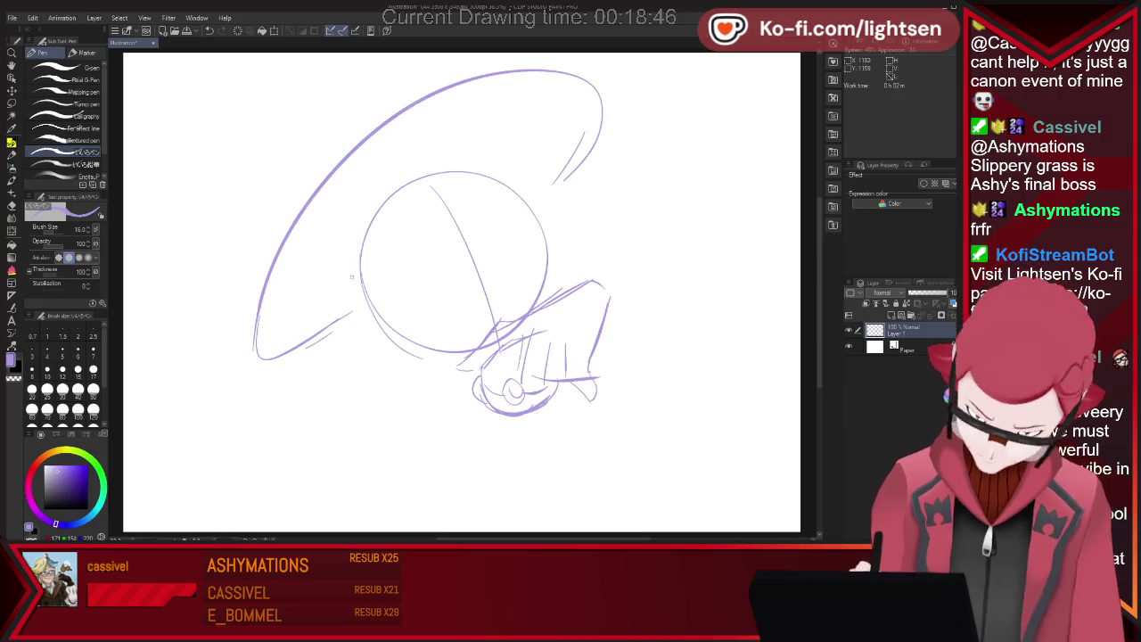
Trace the face circle's right edge and start the left eye
drag(490, 165, 542, 250)
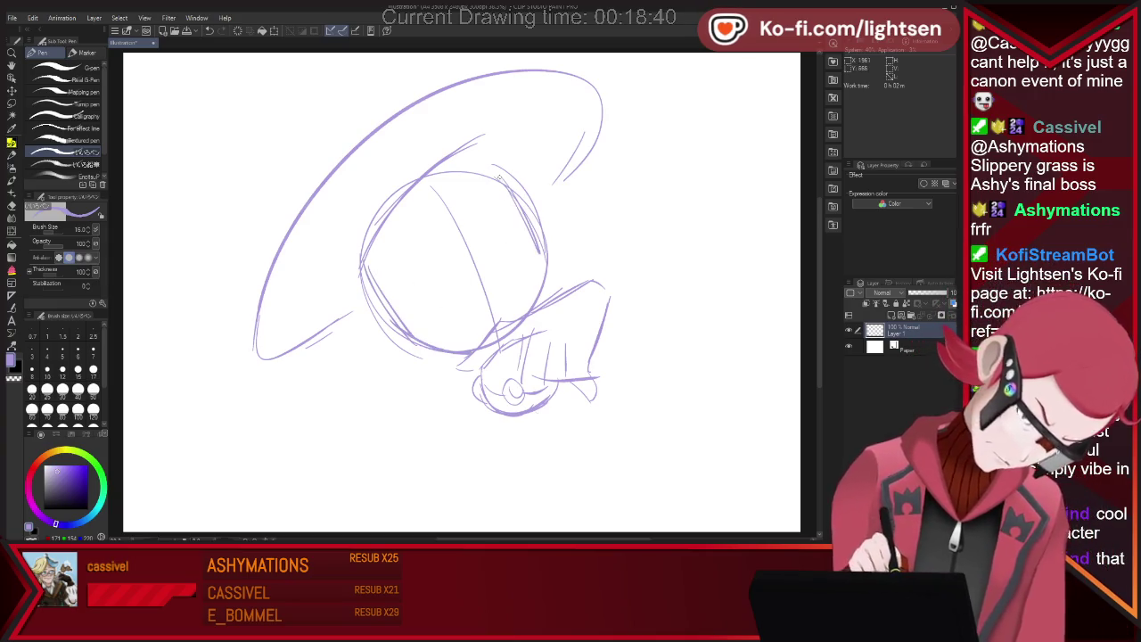
drag(499, 174, 540, 301)
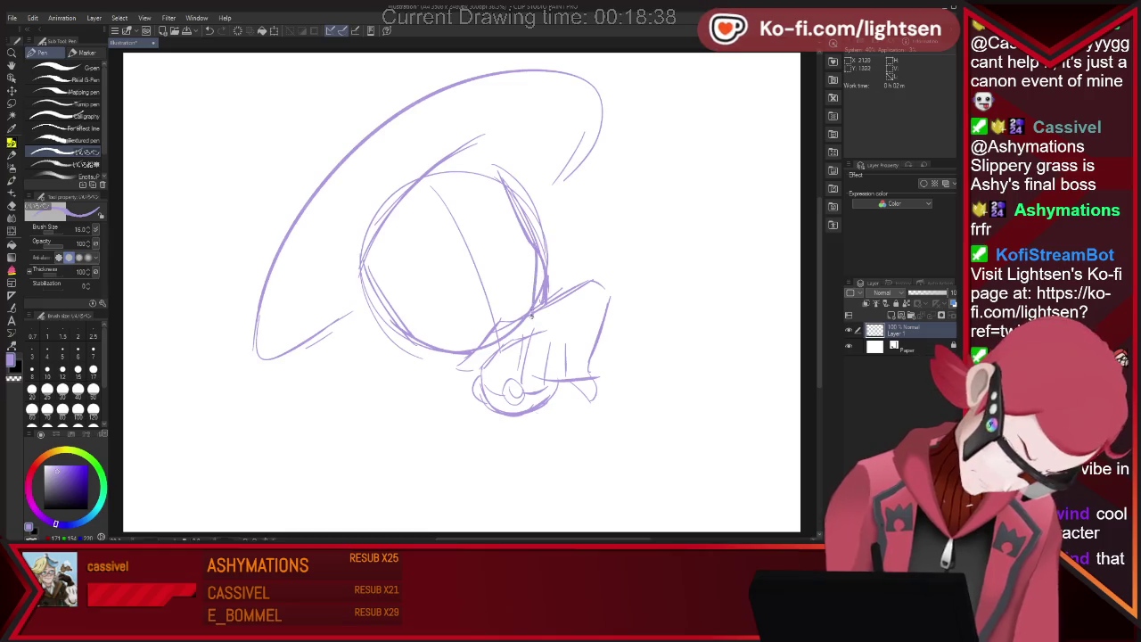
key(ctrl+z)
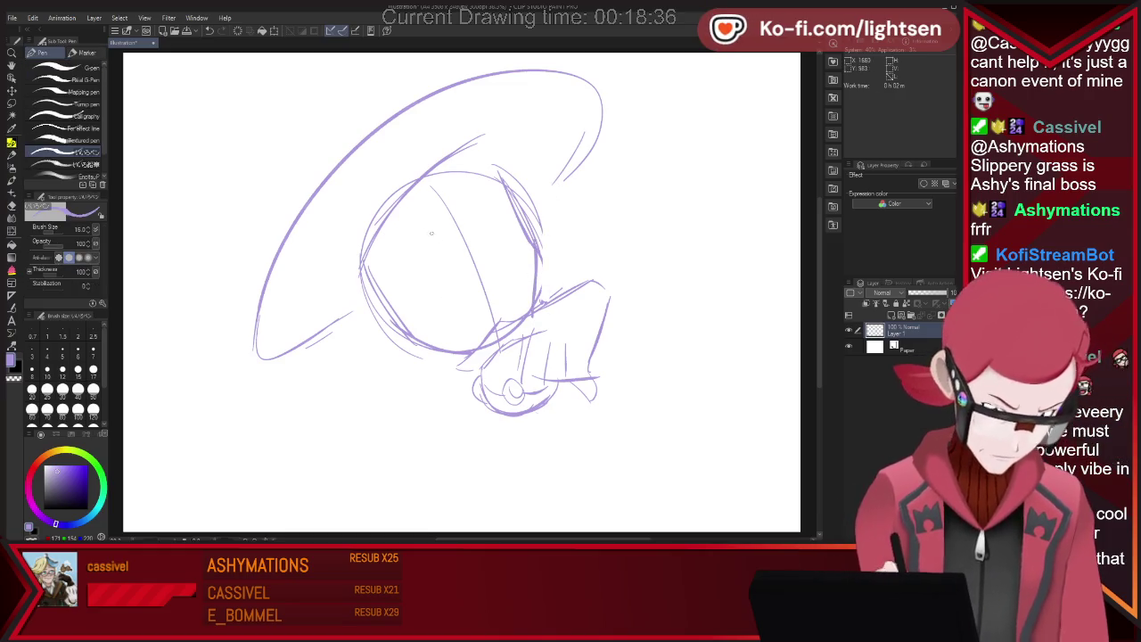
mouse_move(452, 271)
mouse_down()
mouse_move(422, 300)
mouse_move(435, 239)
mouse_up()
Draw the right eye oval, lids across both eyes, the left iris arc and right pupil
drag(499, 203, 492, 261)
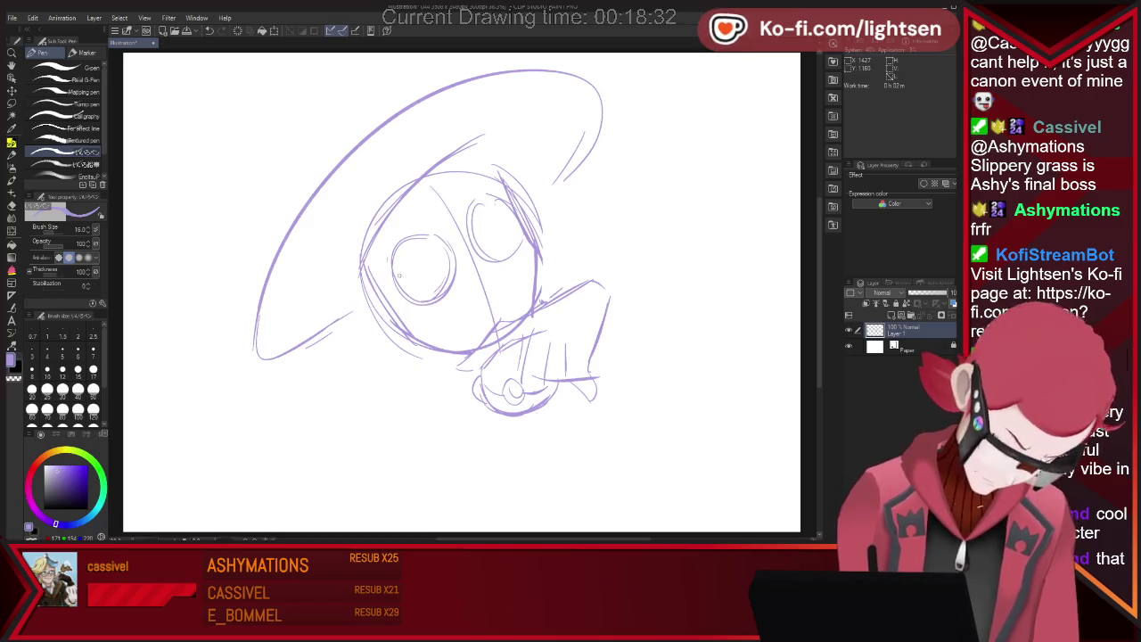
drag(437, 250, 395, 278)
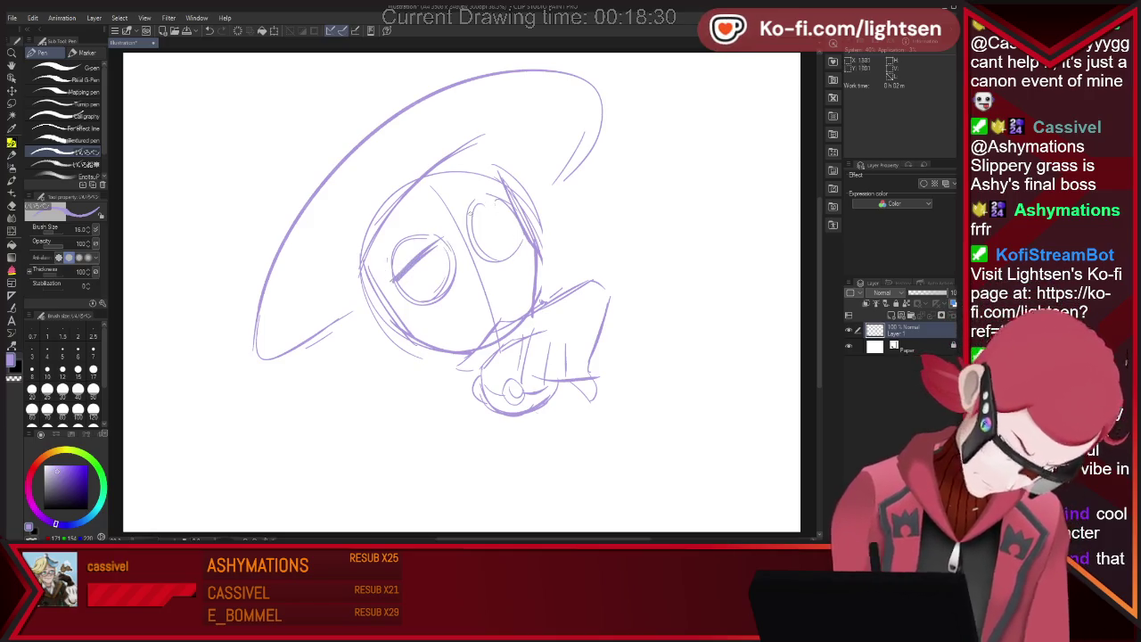
drag(470, 221, 513, 207)
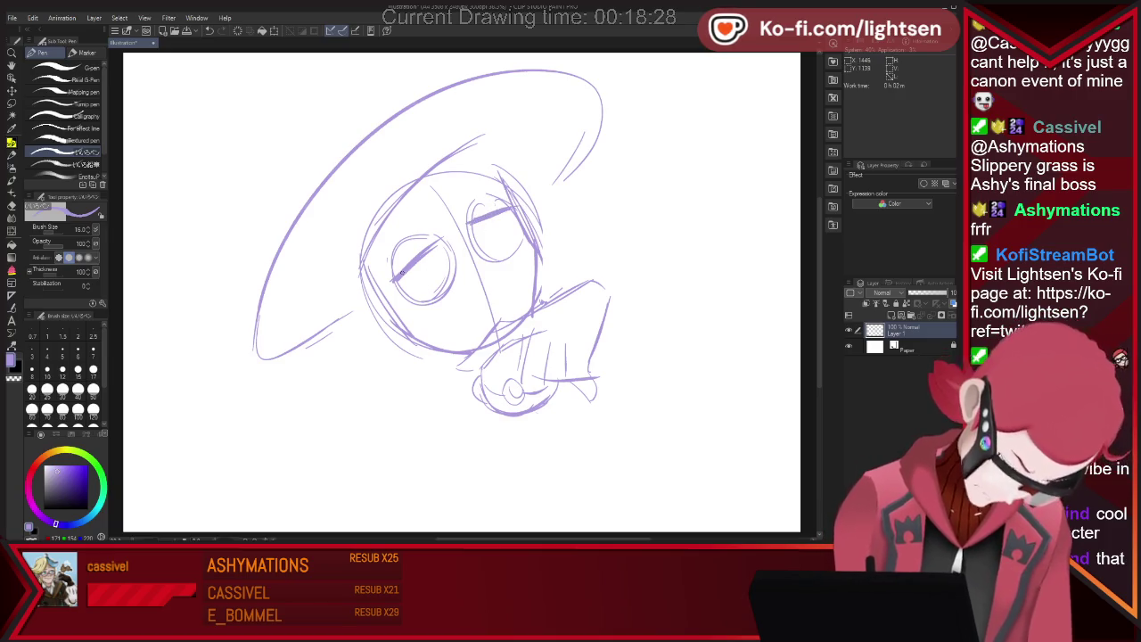
drag(427, 288, 422, 252)
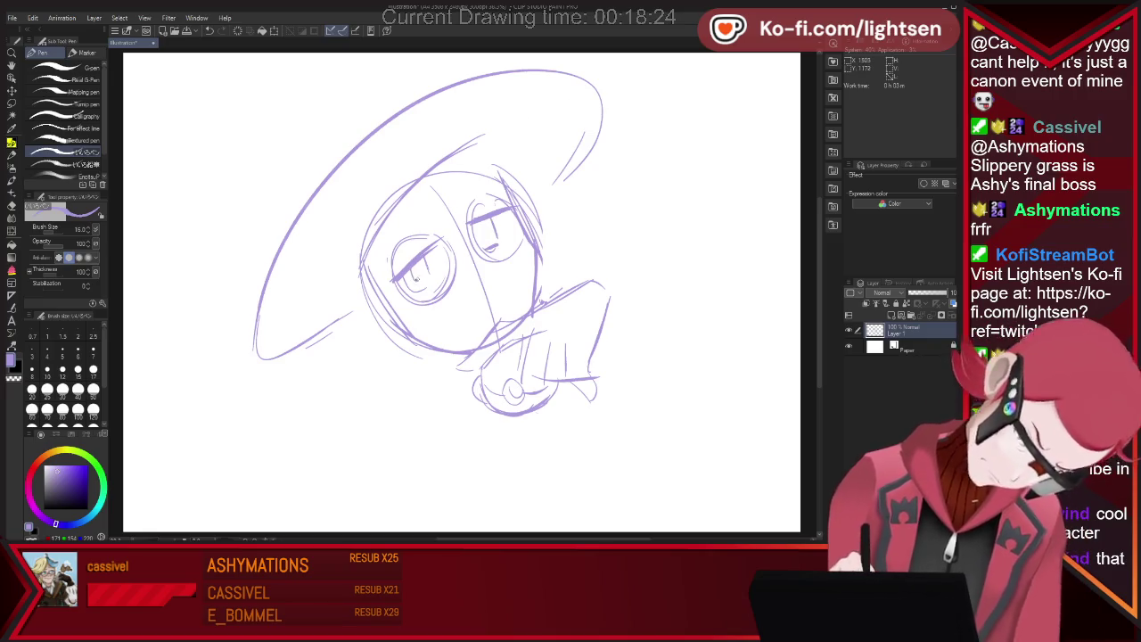
drag(486, 230, 483, 237)
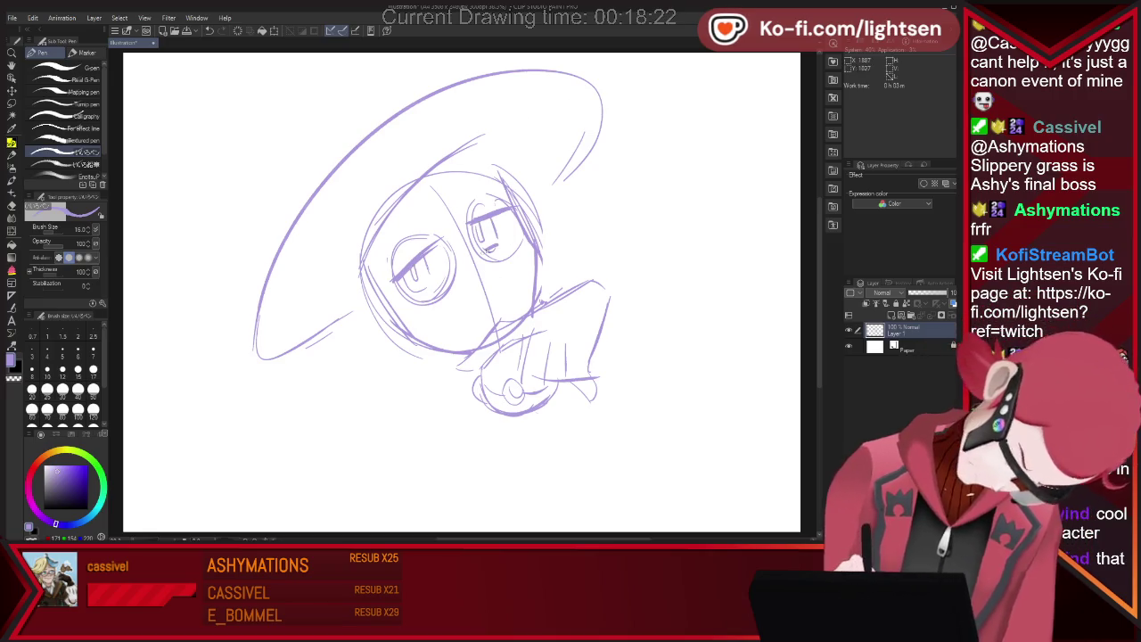
Refine the eye marks with pen and eraser, redrawing the mark beside the right eye
key(e)
key(p)
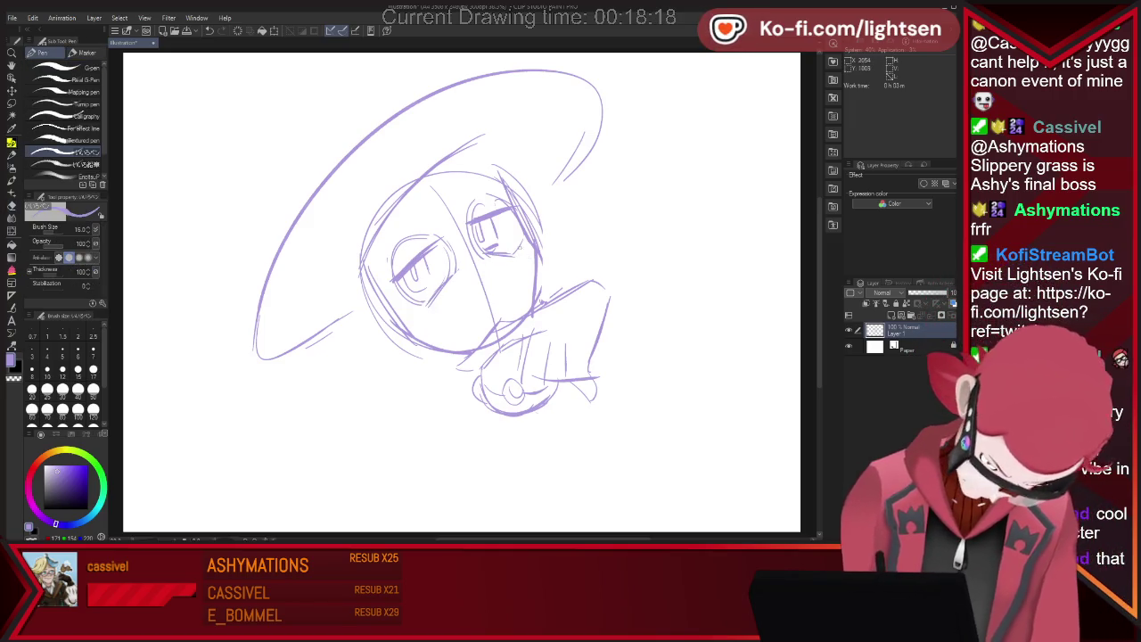
key(e)
key(p)
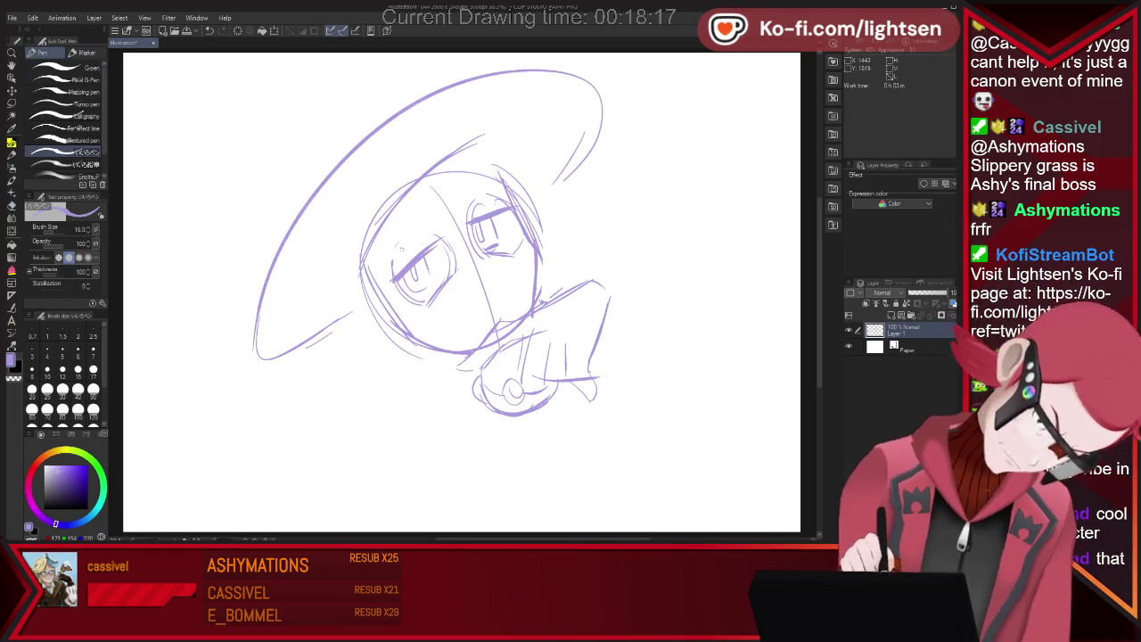
key(e)
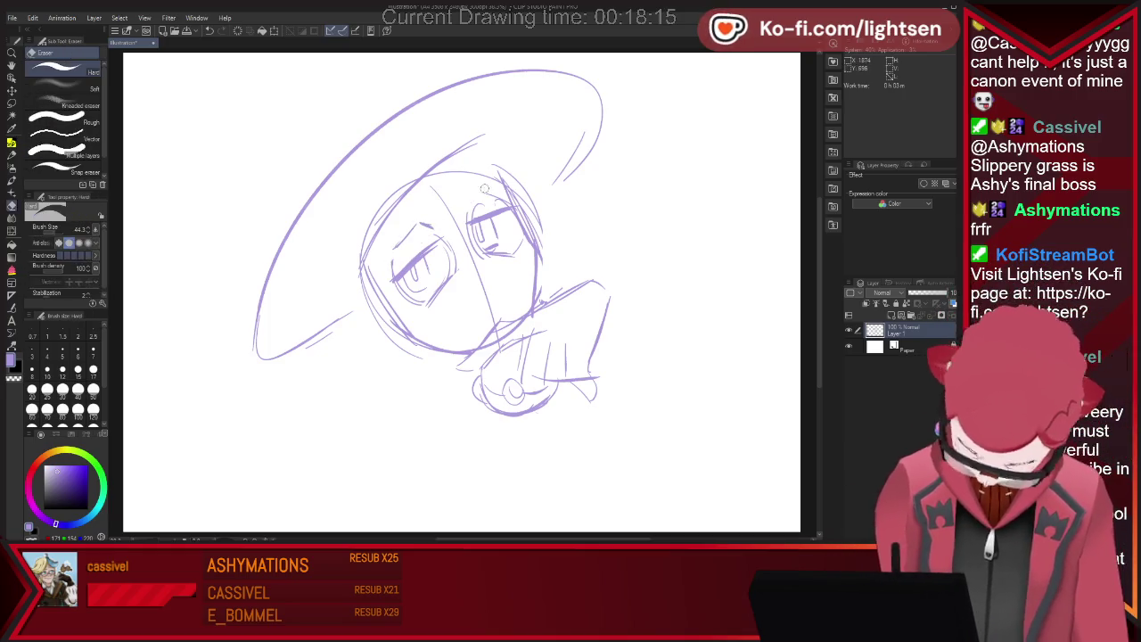
key(p)
drag(465, 193, 465, 214)
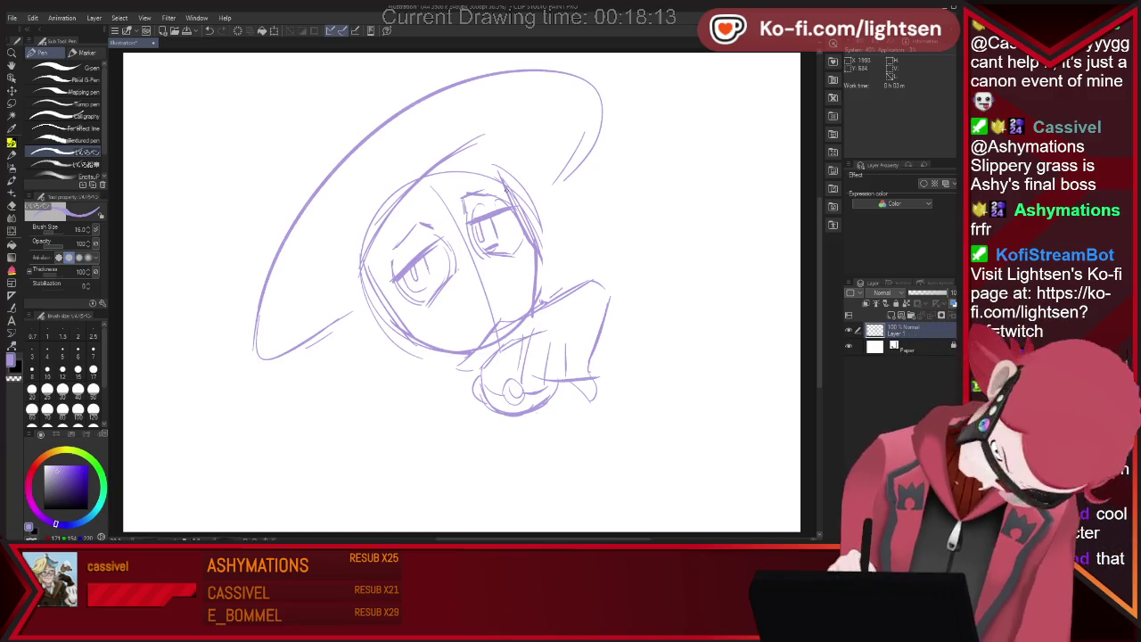
key(e)
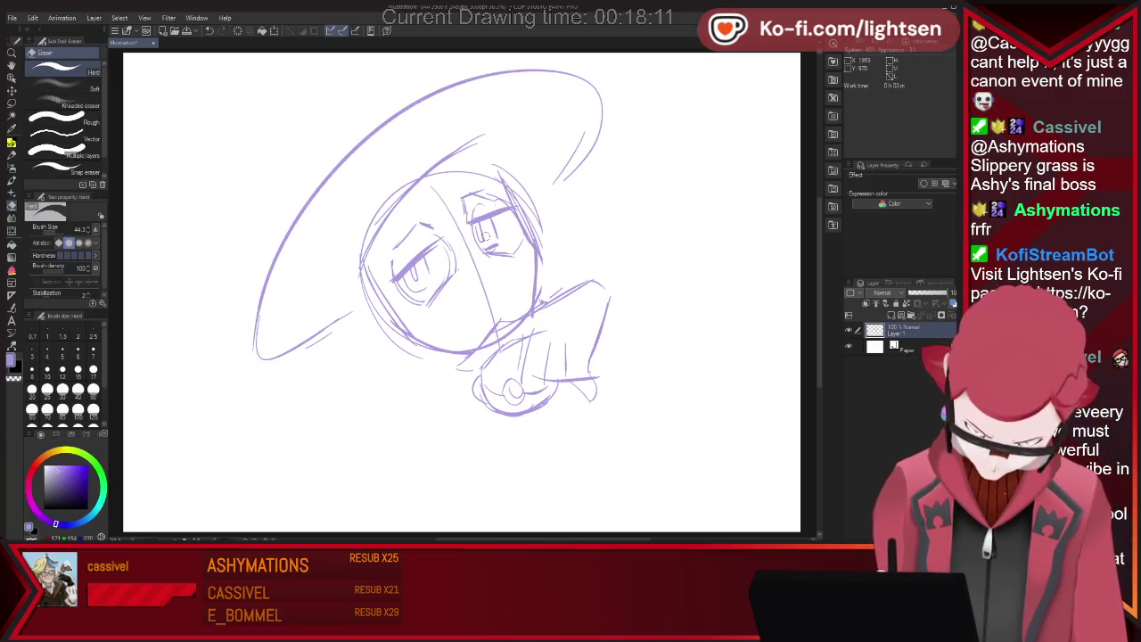
key(p)
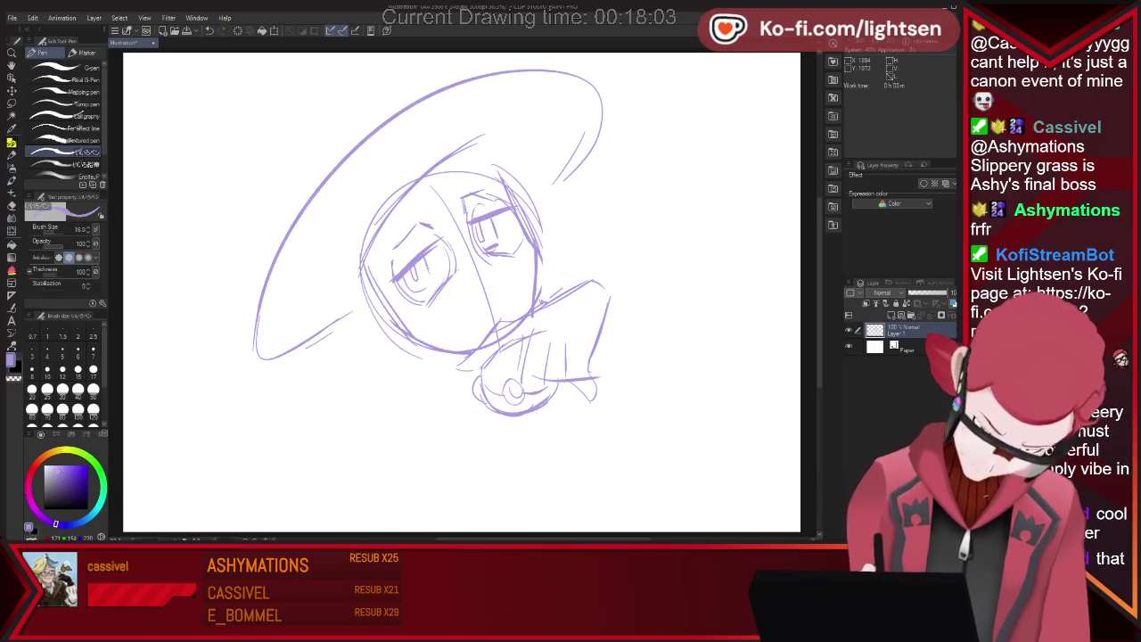
key(e)
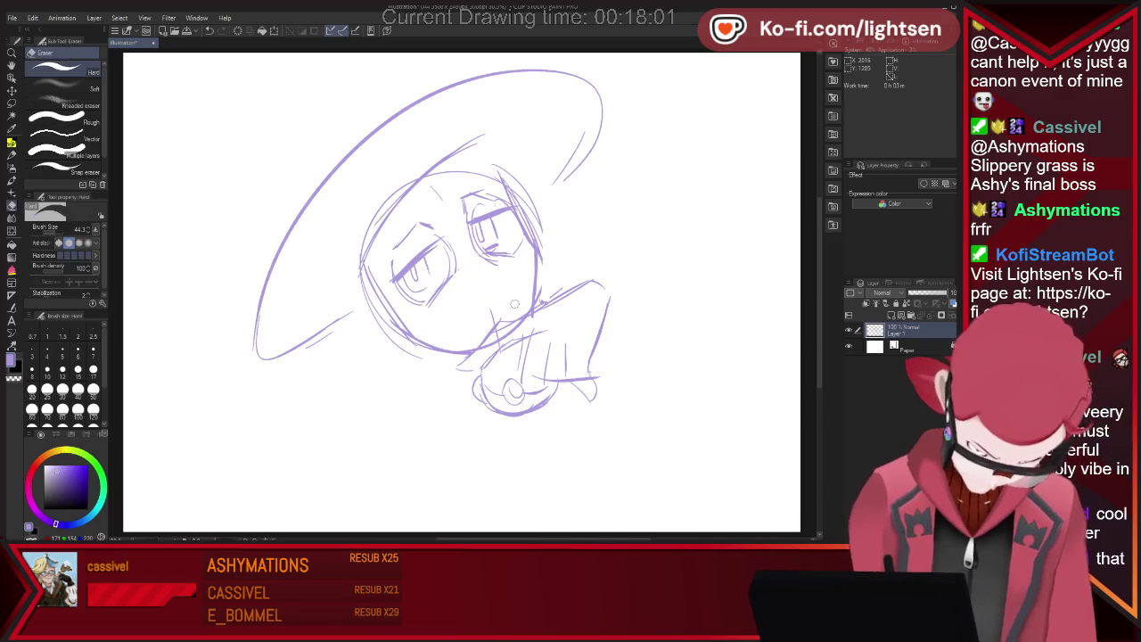
key(p)
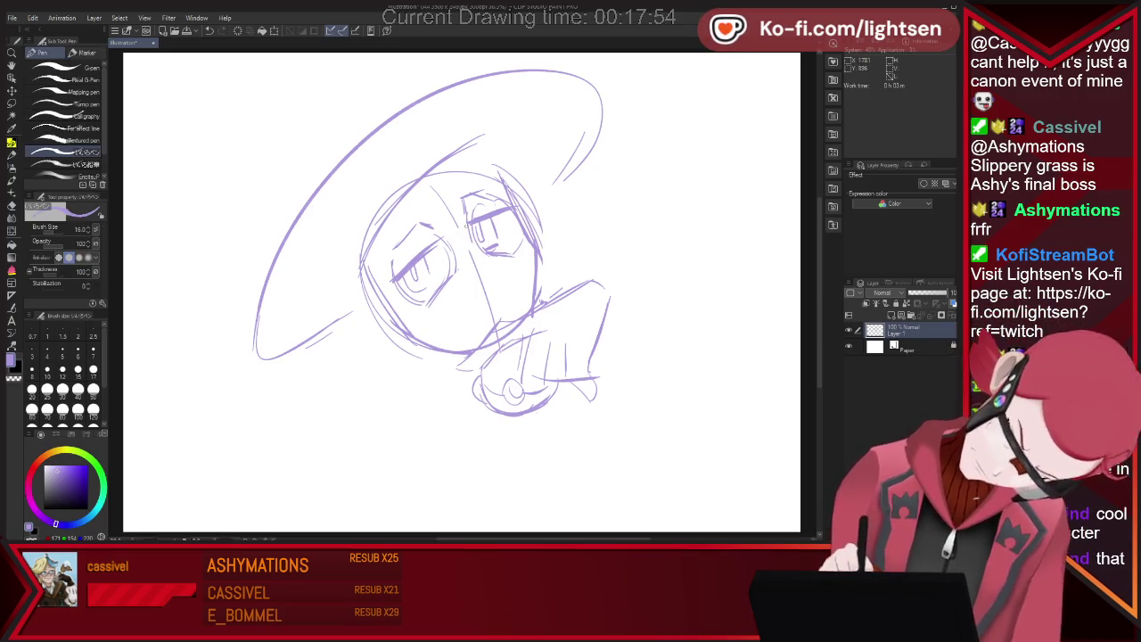
Draw a small pouting mouth and eye details, erasing stray marks around the face
key(e)
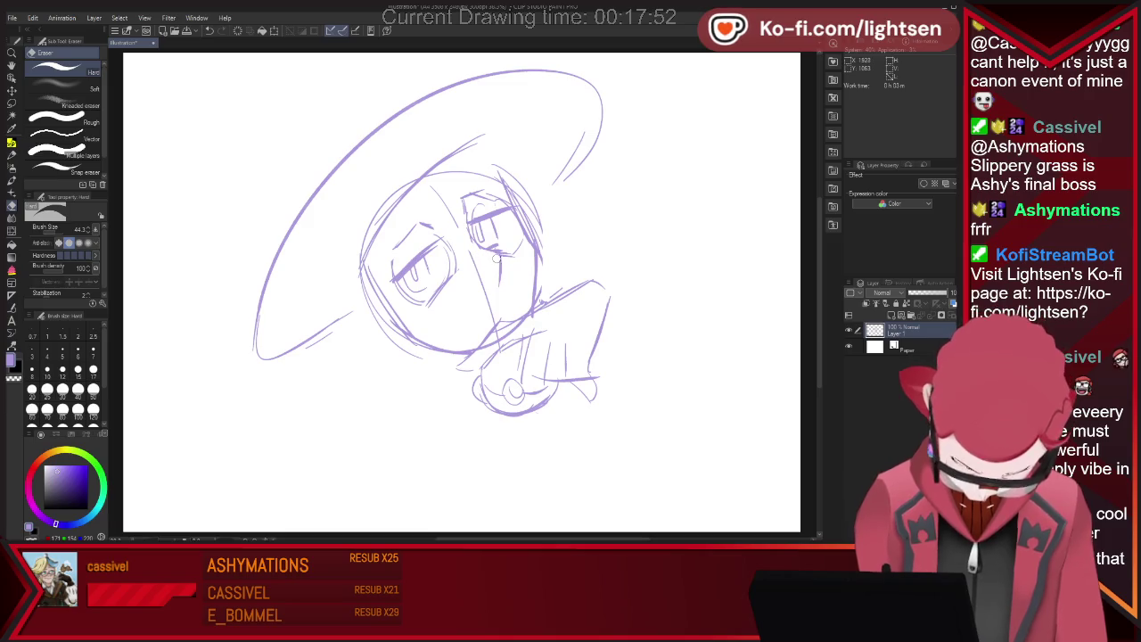
key(p)
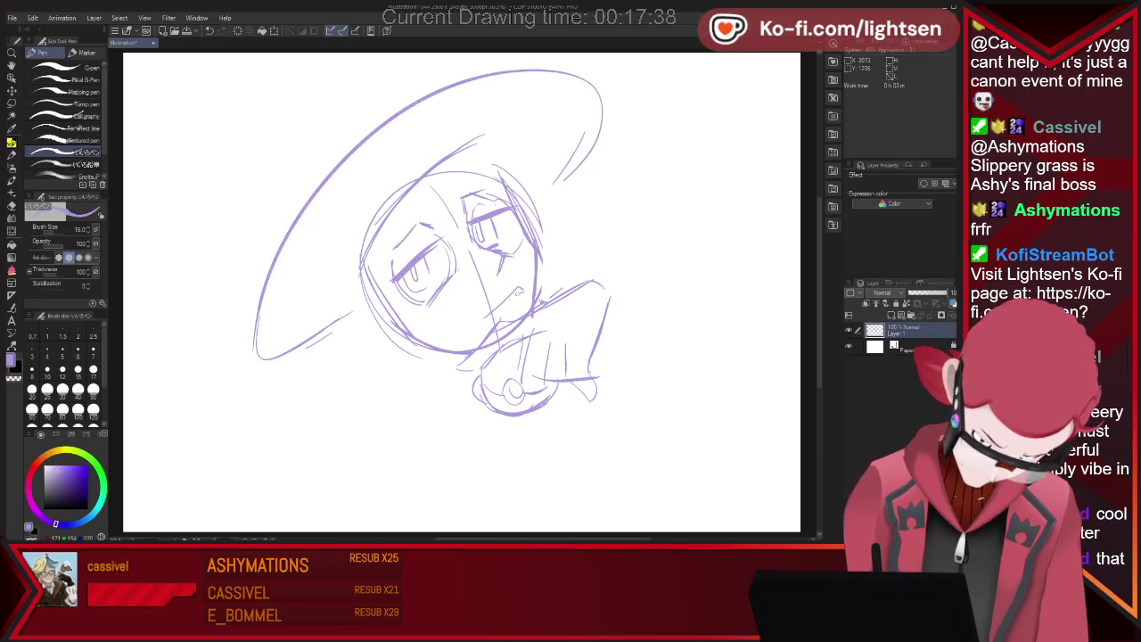
key(e)
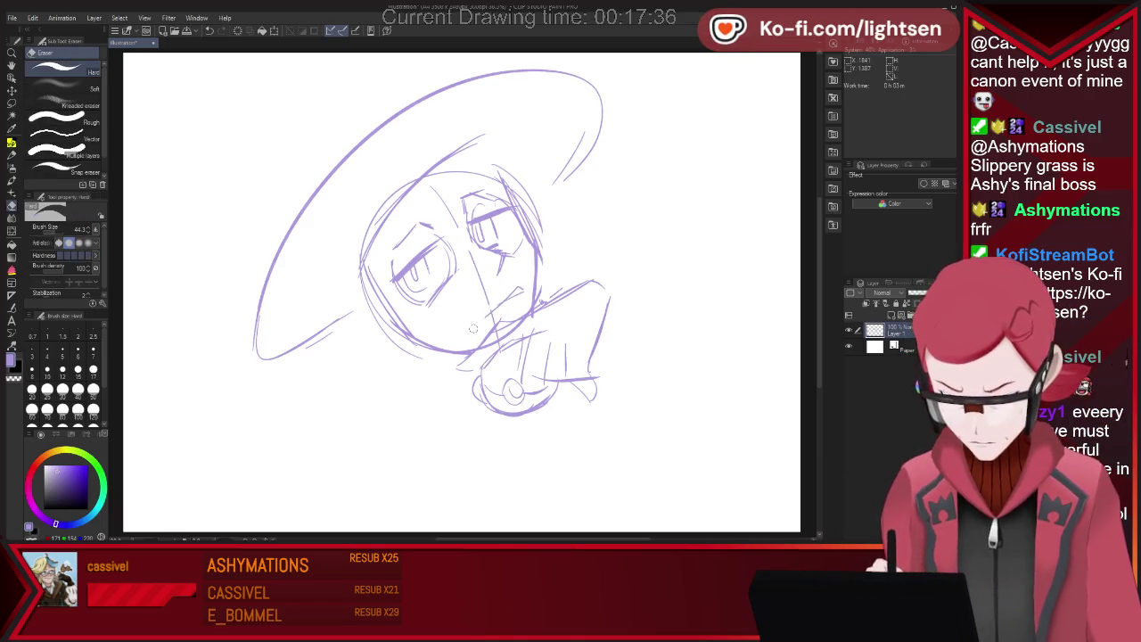
key(p)
key(e)
key(p)
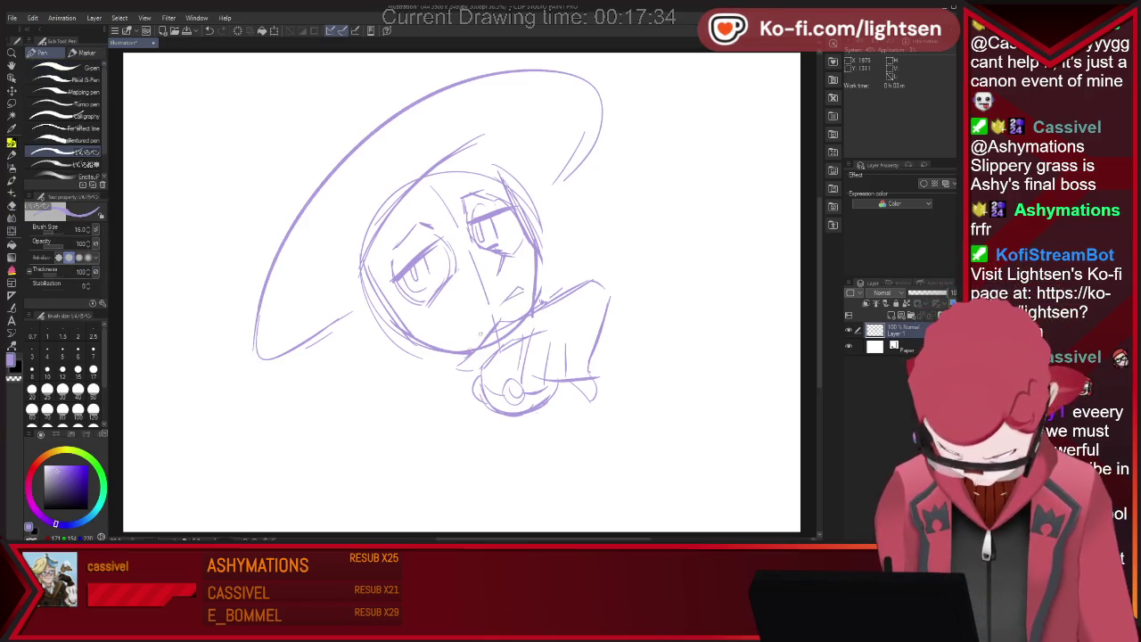
key(e)
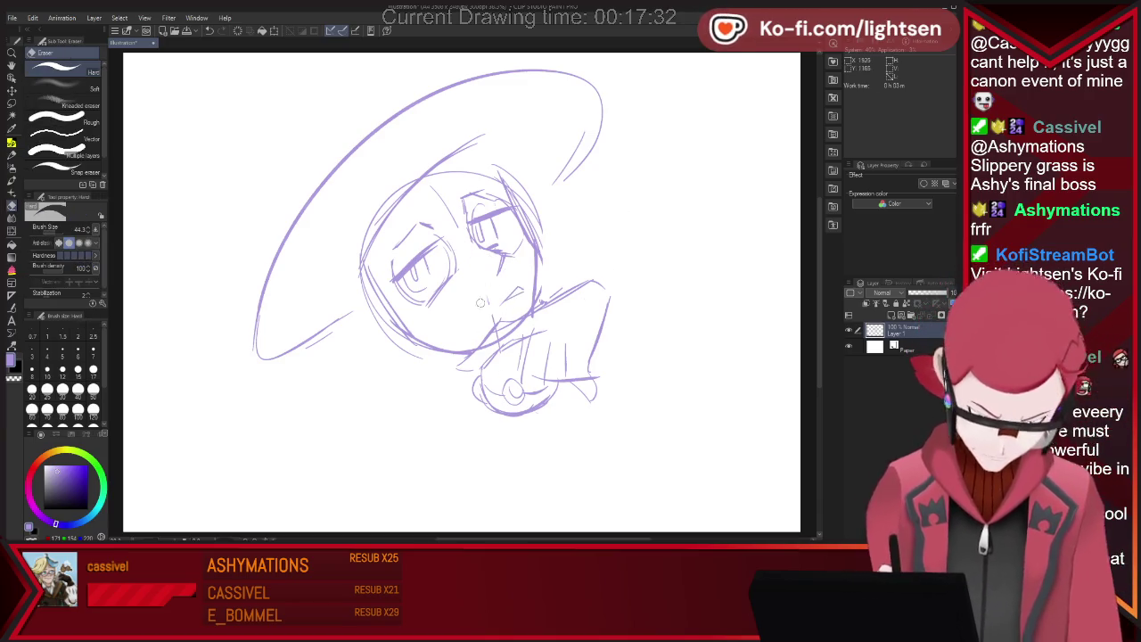
key(p)
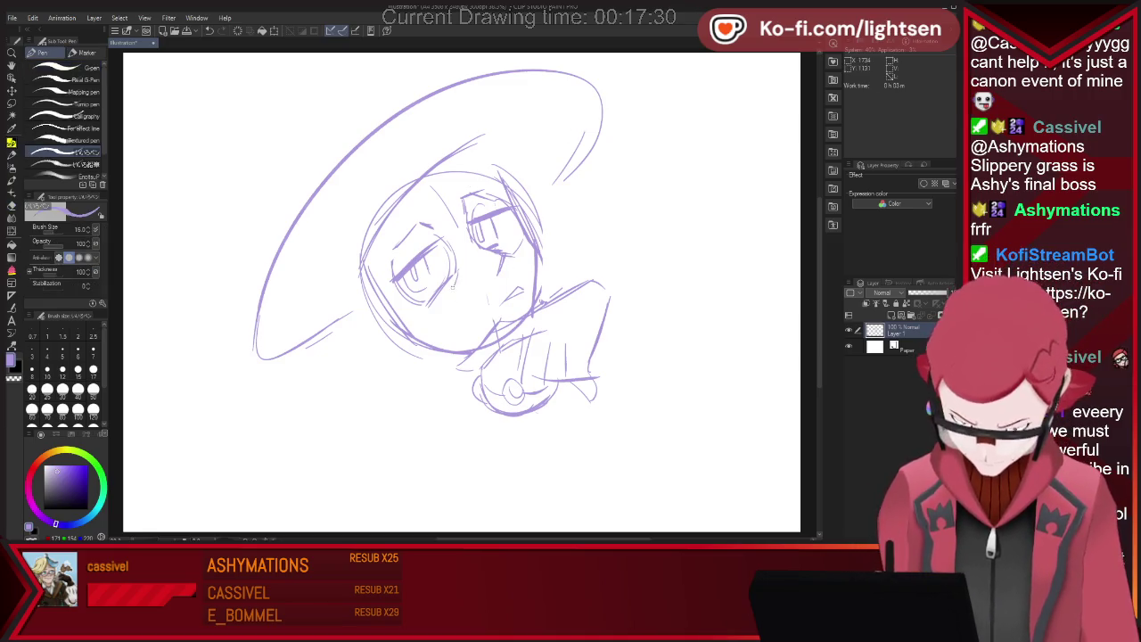
key(e)
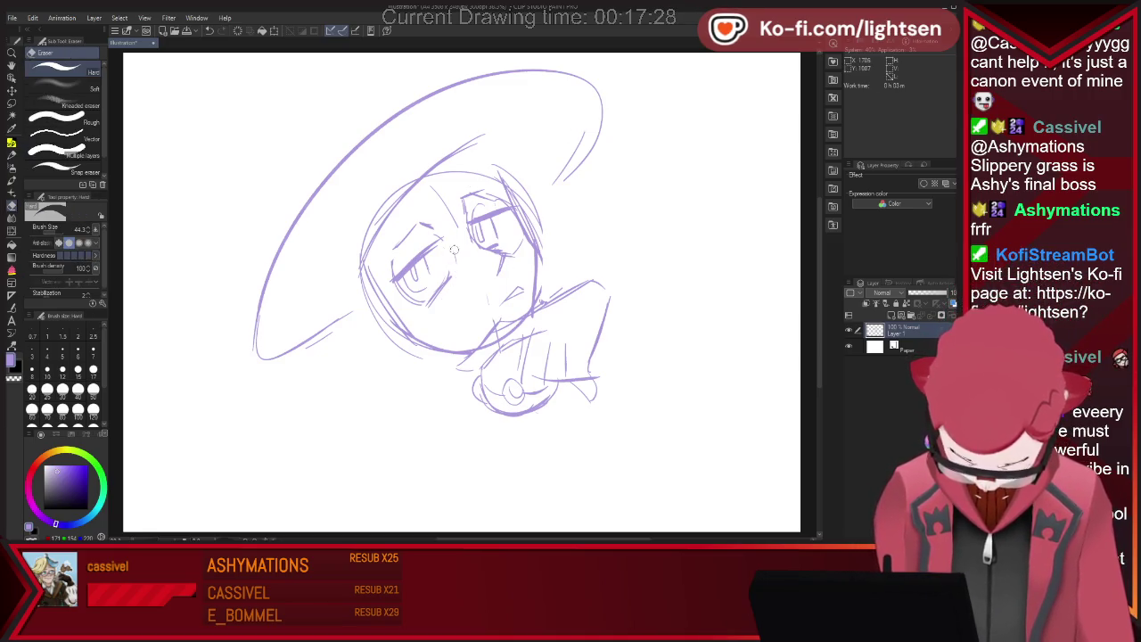
key(p)
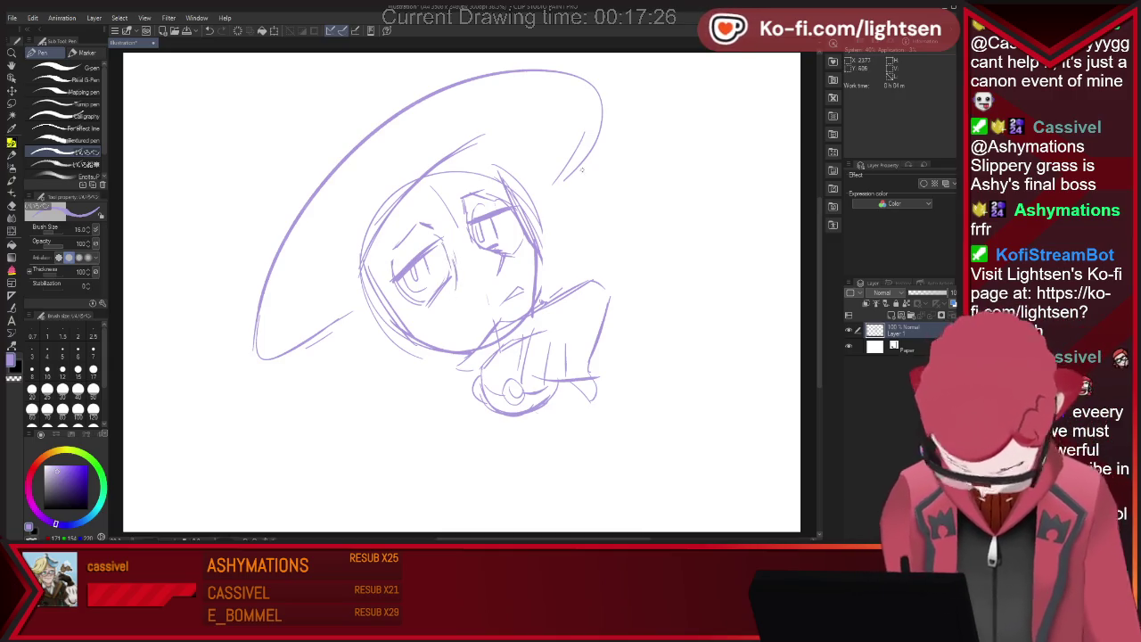
key(e)
key(p)
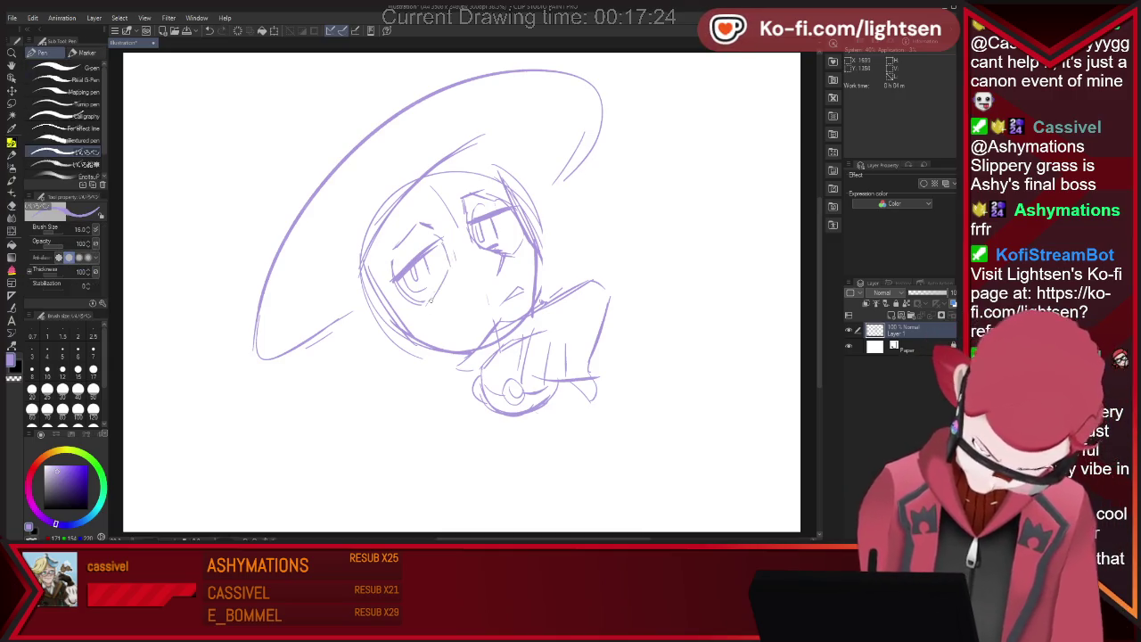
key(e)
key(p)
key(e)
key(p)
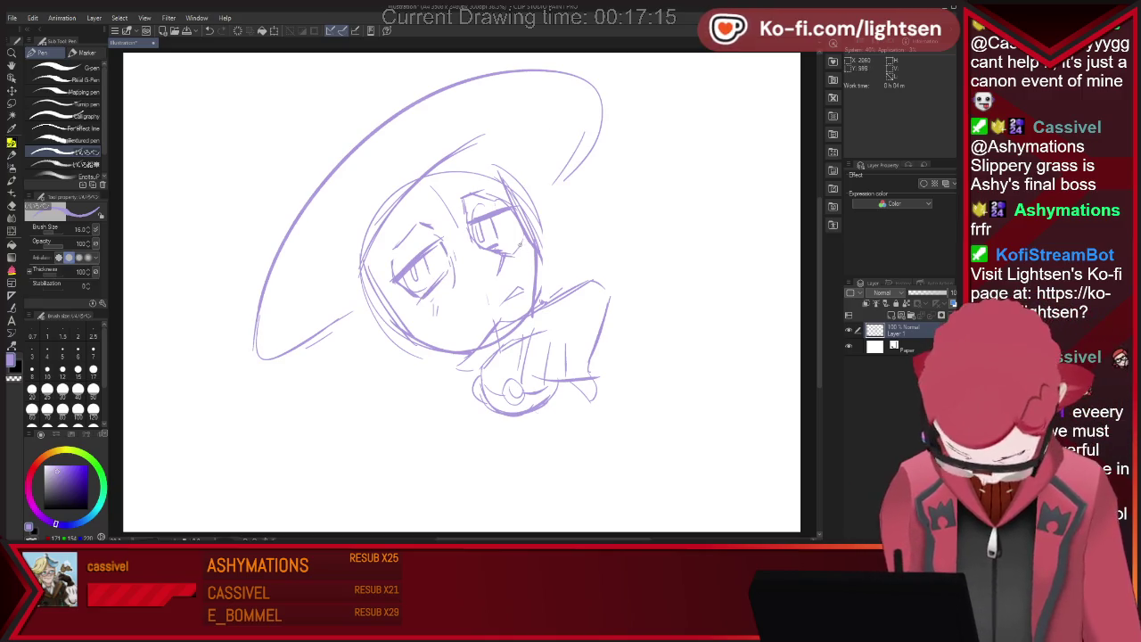
key(e)
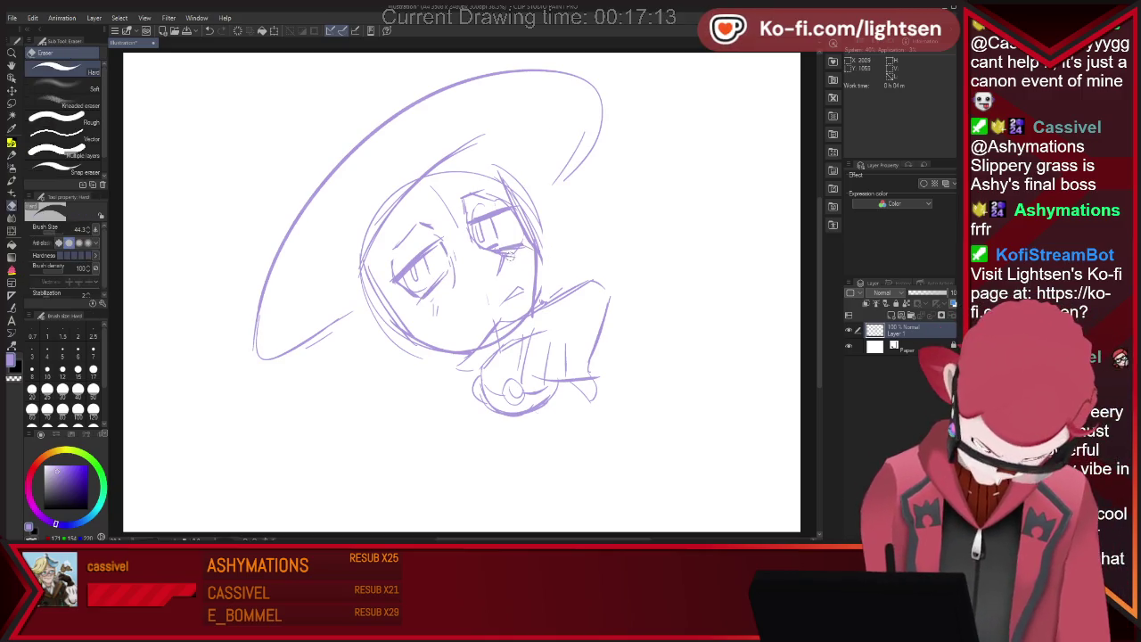
key(p)
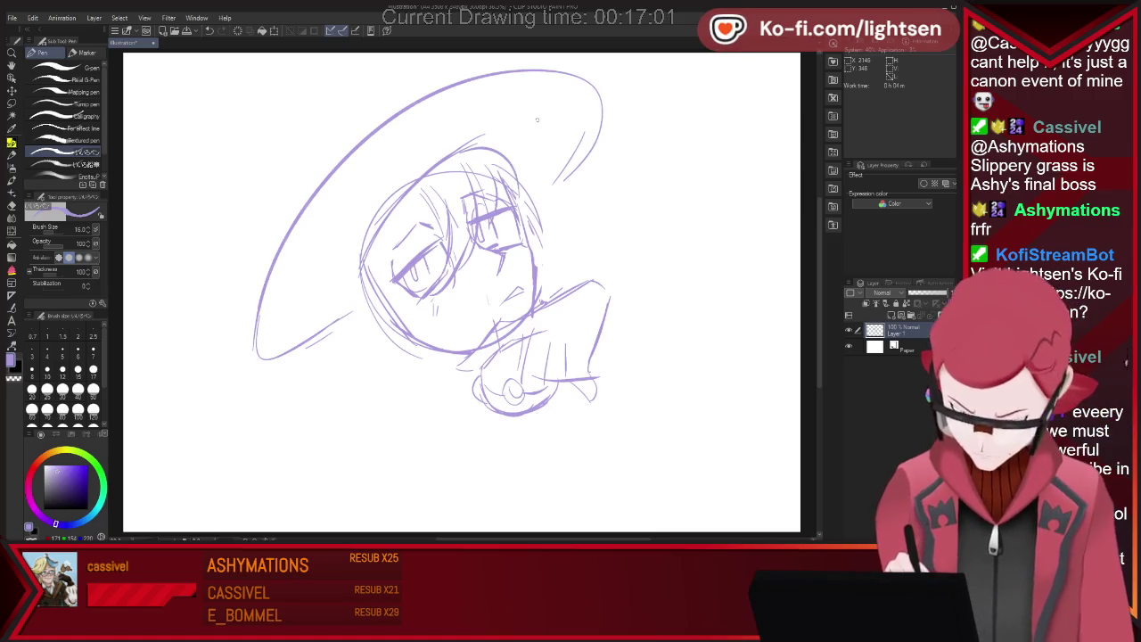
Sketch the bangs and hair strands over the hat and near the eye
drag(514, 100, 463, 141)
key(ctrl+z)
mouse_move(479, 93)
mouse_down()
mouse_move(490, 141)
mouse_move(543, 157)
mouse_move(540, 214)
mouse_up()
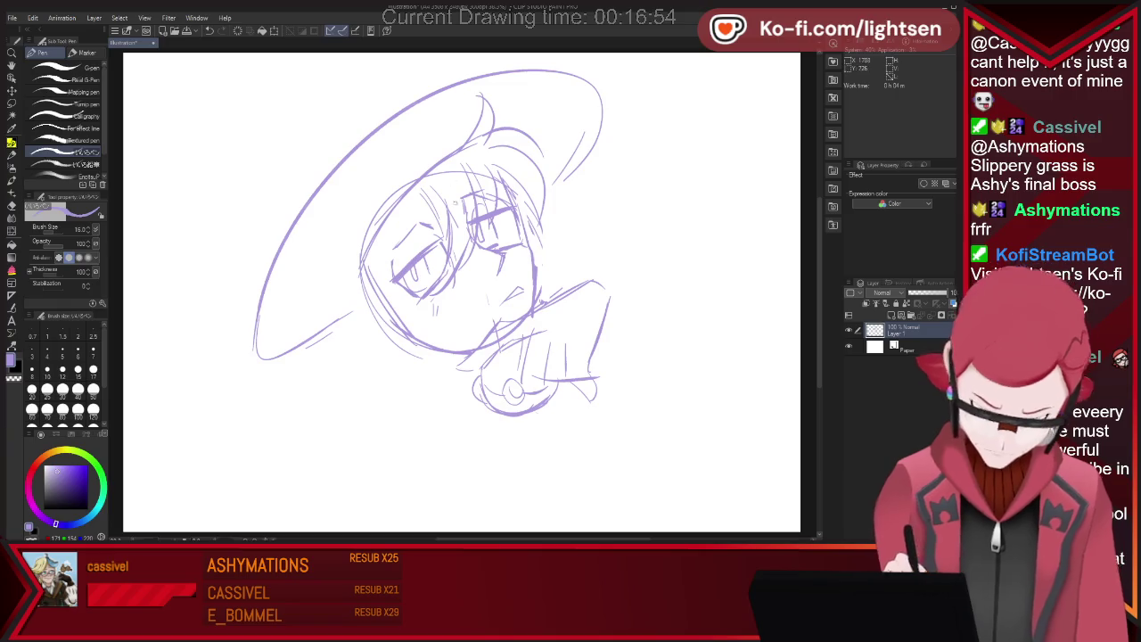
drag(450, 182, 472, 169)
Draw long hair down the left of the face past the chin, erasing the stroke's lower tail
drag(404, 214, 408, 290)
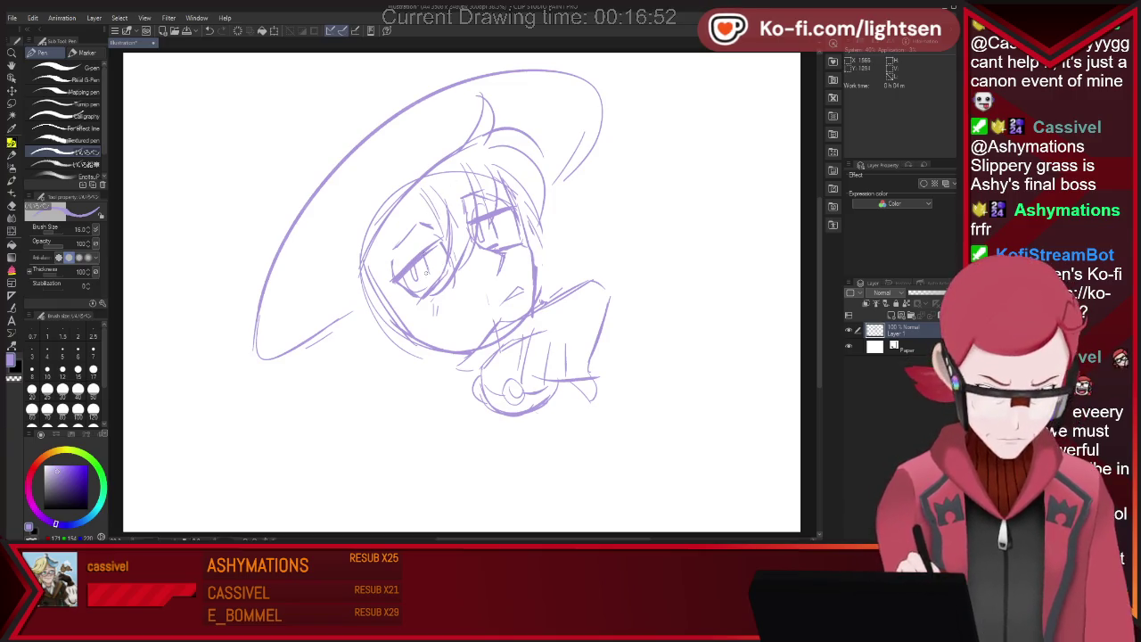
drag(406, 206, 388, 267)
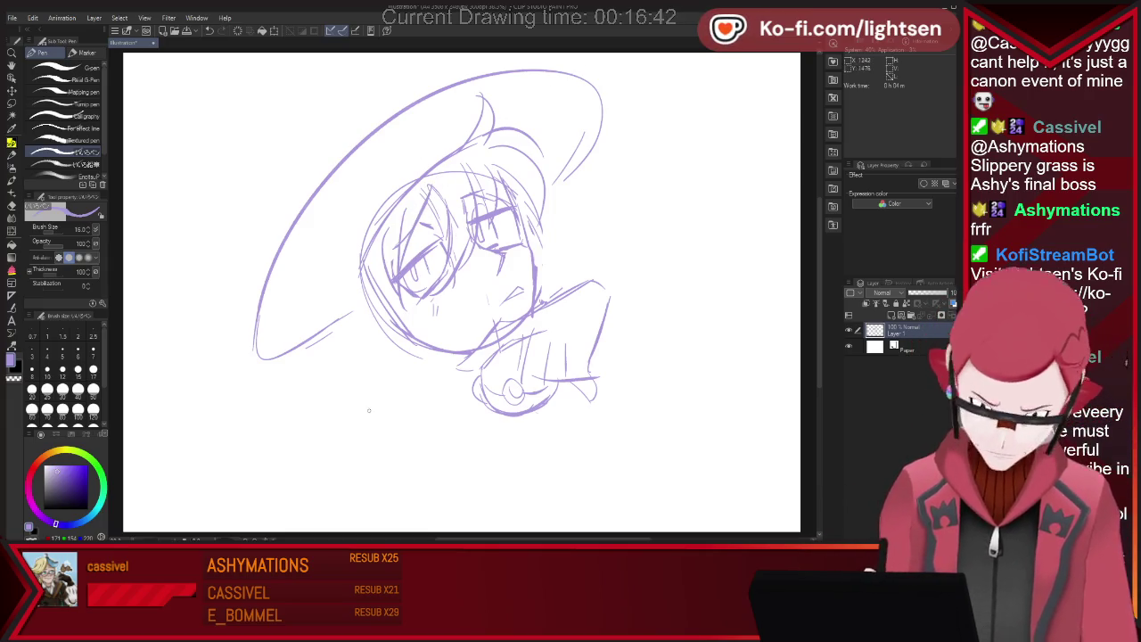
key(ctrl+z)
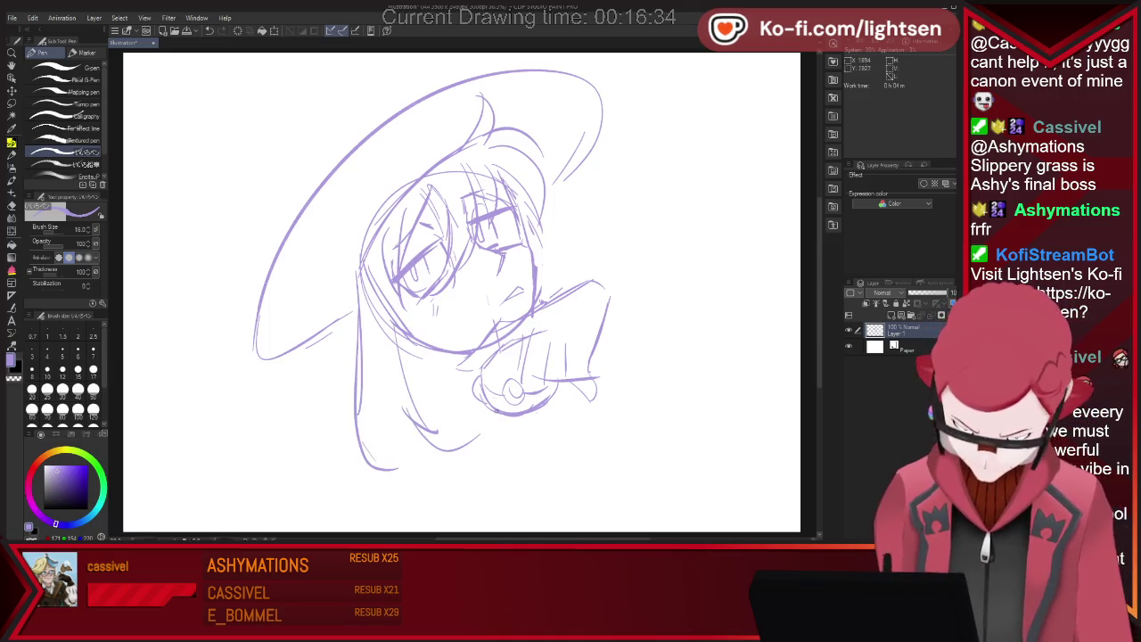
drag(461, 430, 437, 462)
drag(357, 391, 353, 442)
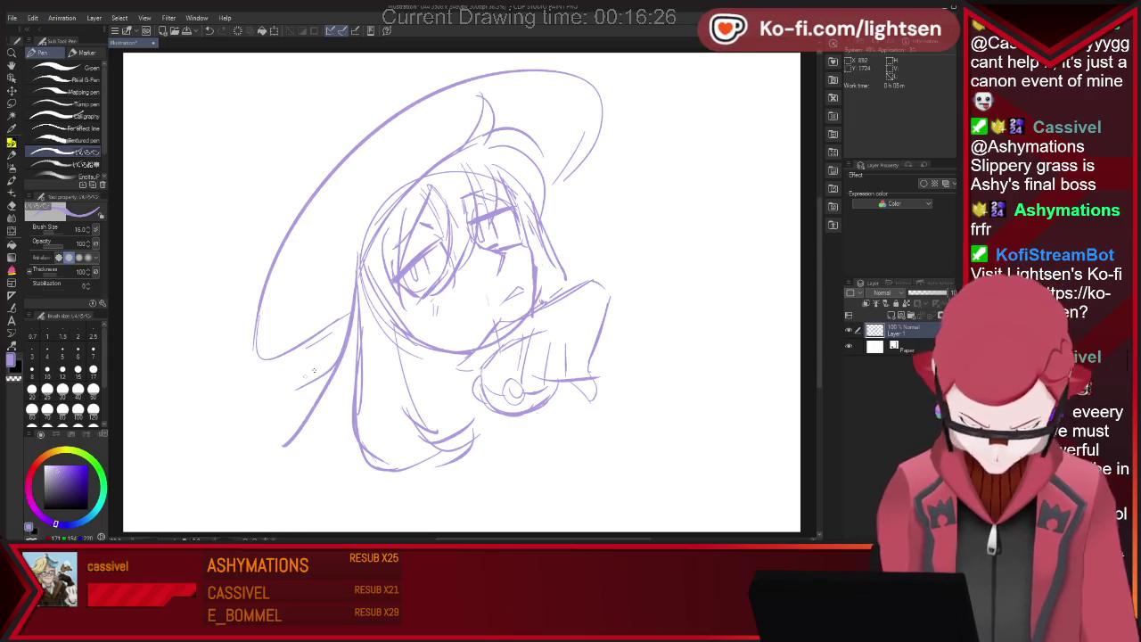
key(e)
drag(319, 401, 284, 446)
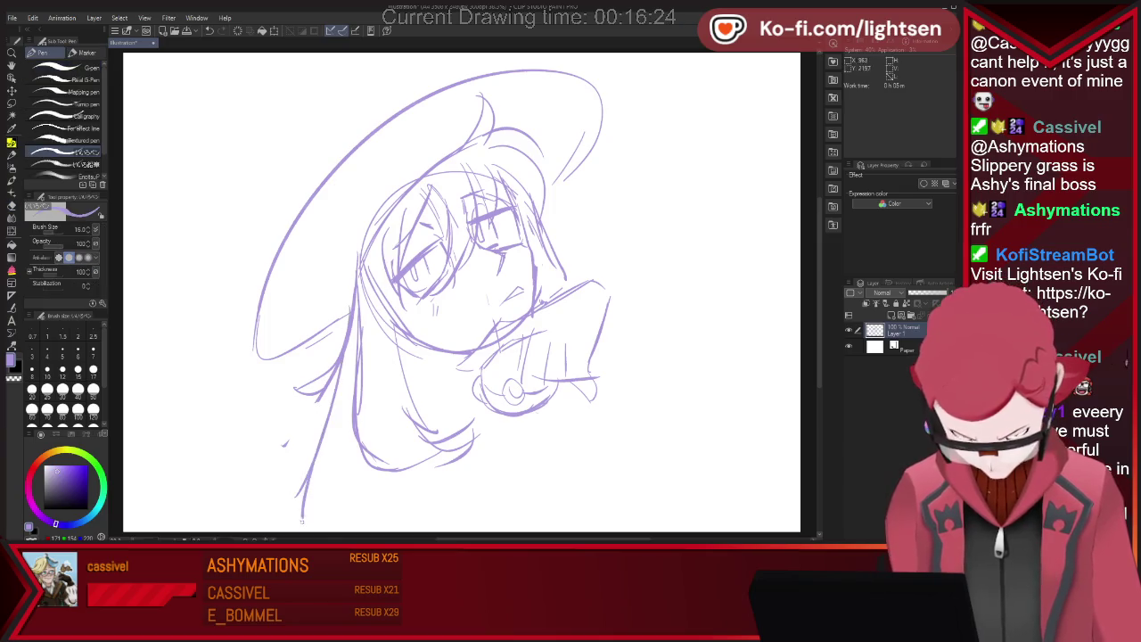
Draw a long sleeve line stretching diagonally right from the fist, with a line below it
drag(589, 281, 677, 351)
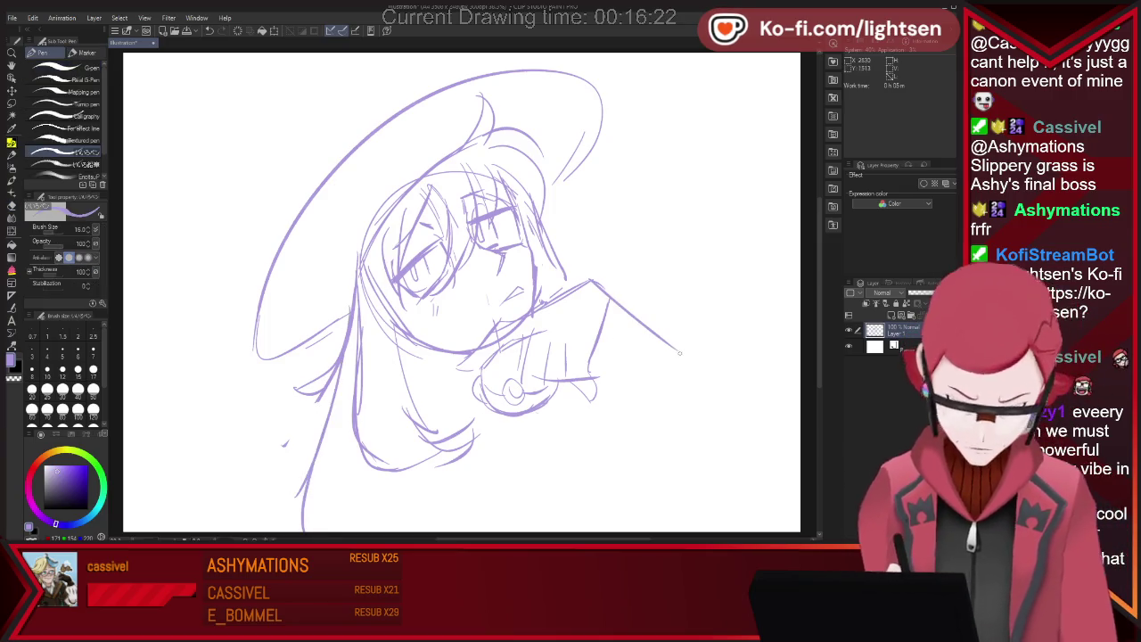
key(ctrl+z)
drag(592, 281, 711, 348)
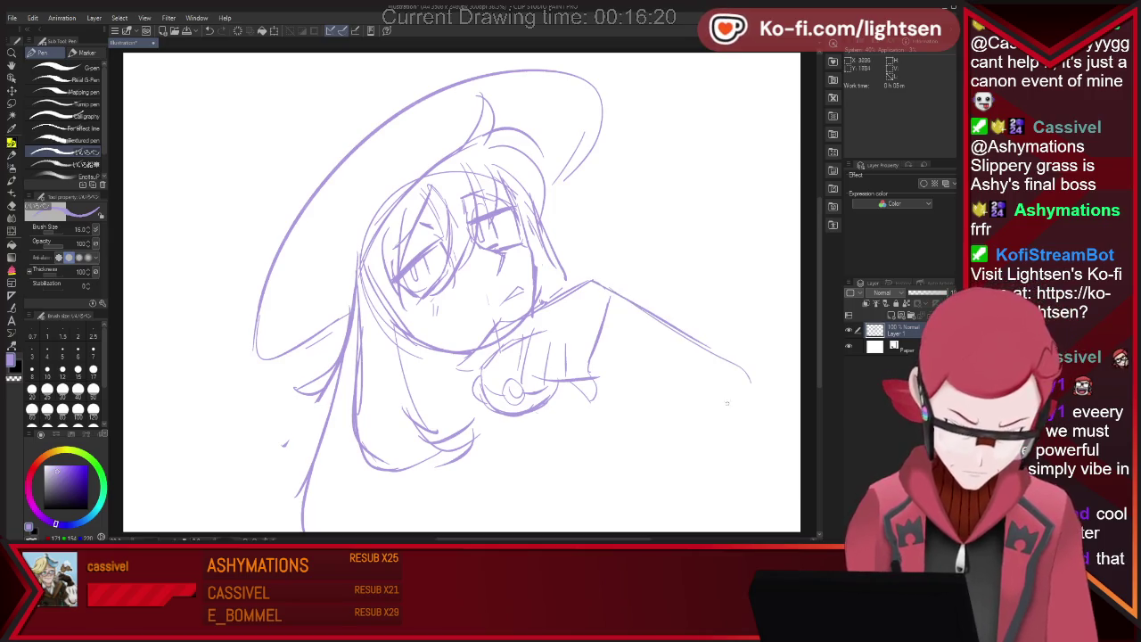
mouse_move(609, 337)
mouse_down()
mouse_move(651, 385)
mouse_move(740, 397)
mouse_up()
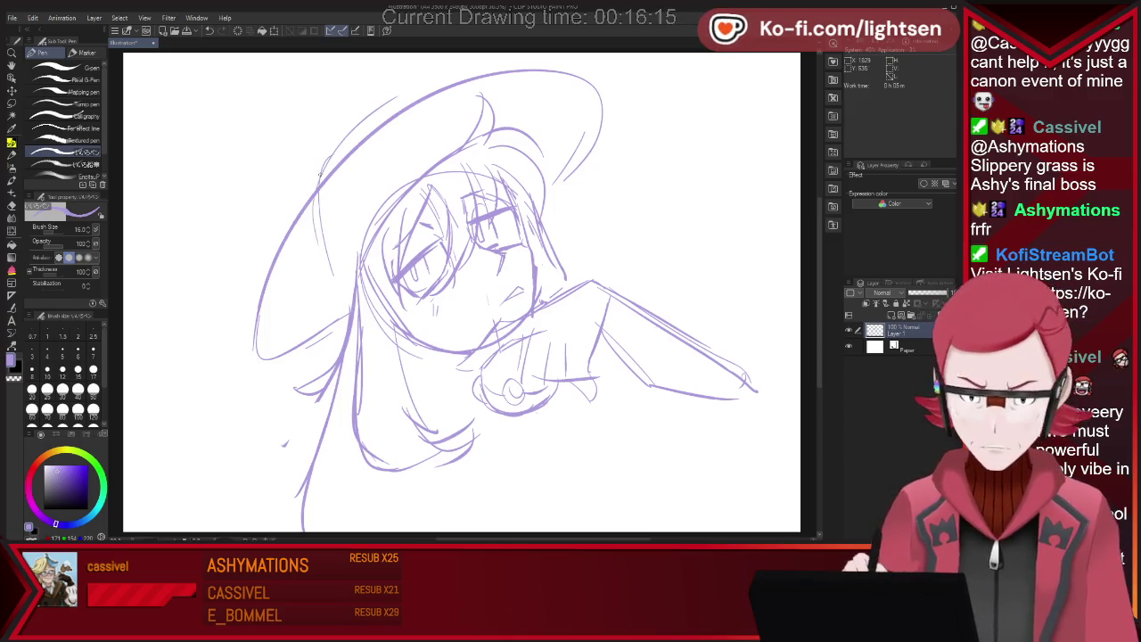
Add a bow on the hat's left edge and a veil line down the brim's left side
drag(328, 162, 385, 121)
mouse_move(296, 166)
mouse_down()
mouse_move(339, 150)
mouse_move(366, 91)
mouse_up()
mouse_move(278, 189)
mouse_down()
mouse_move(248, 223)
mouse_move(277, 272)
mouse_up()
drag(338, 134, 367, 107)
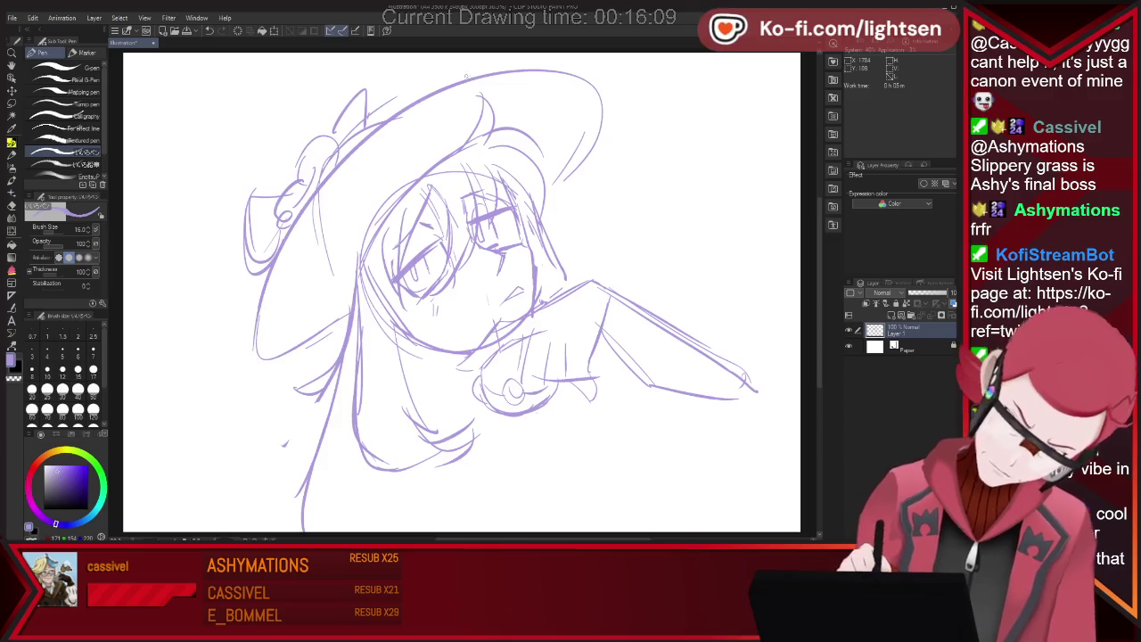
mouse_move(335, 173)
mouse_down()
mouse_move(329, 271)
mouse_move(207, 342)
mouse_move(259, 332)
mouse_up()
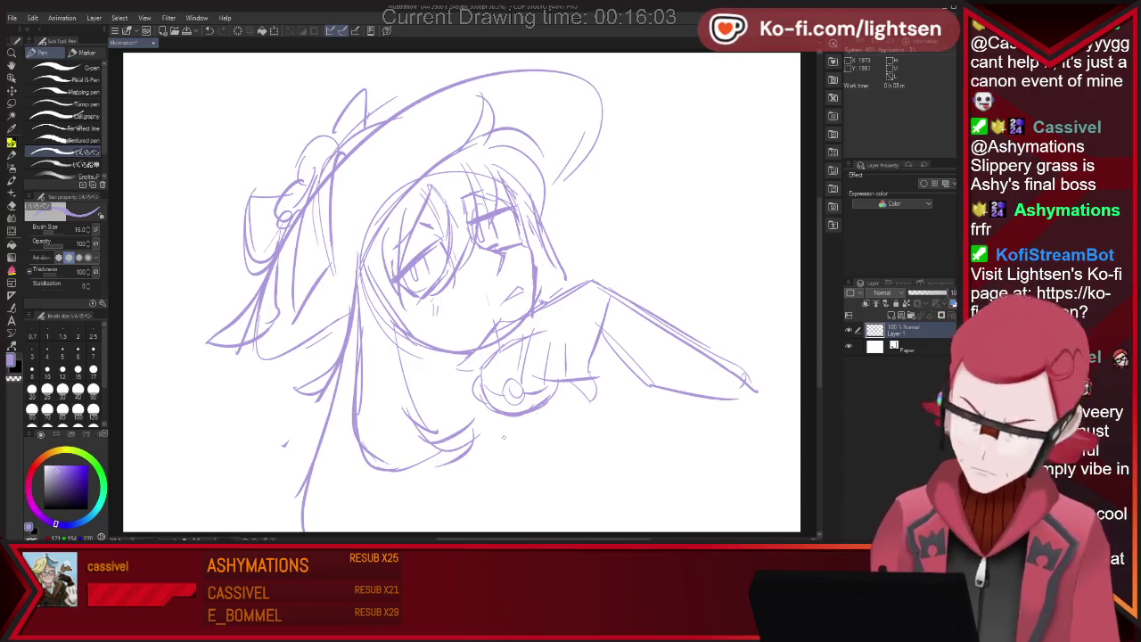
key(e)
key(p)
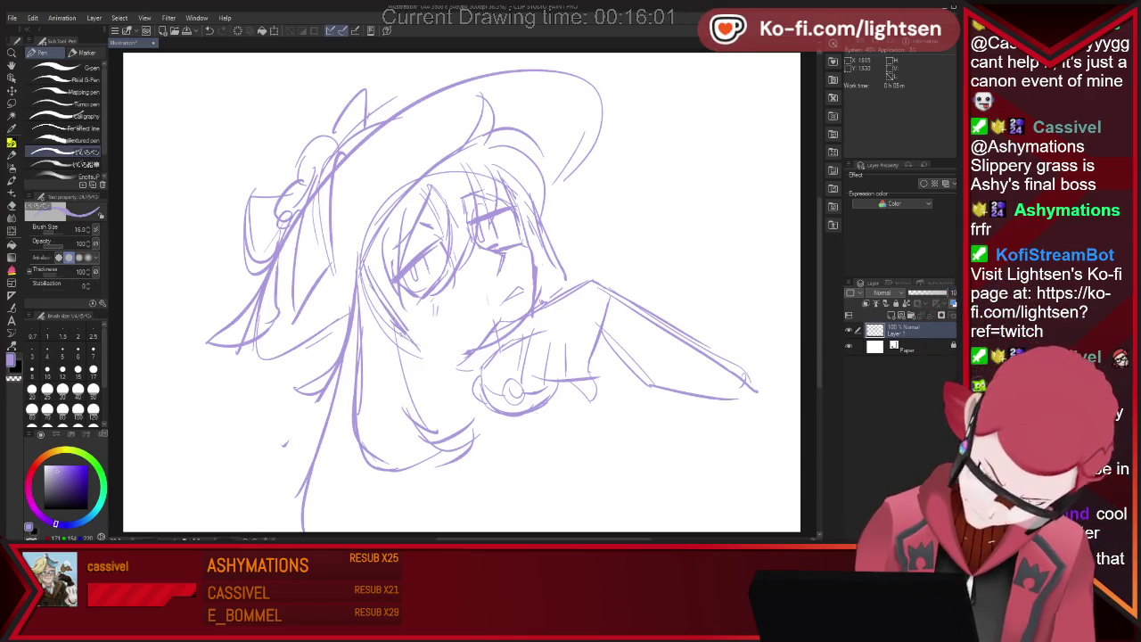
key(e)
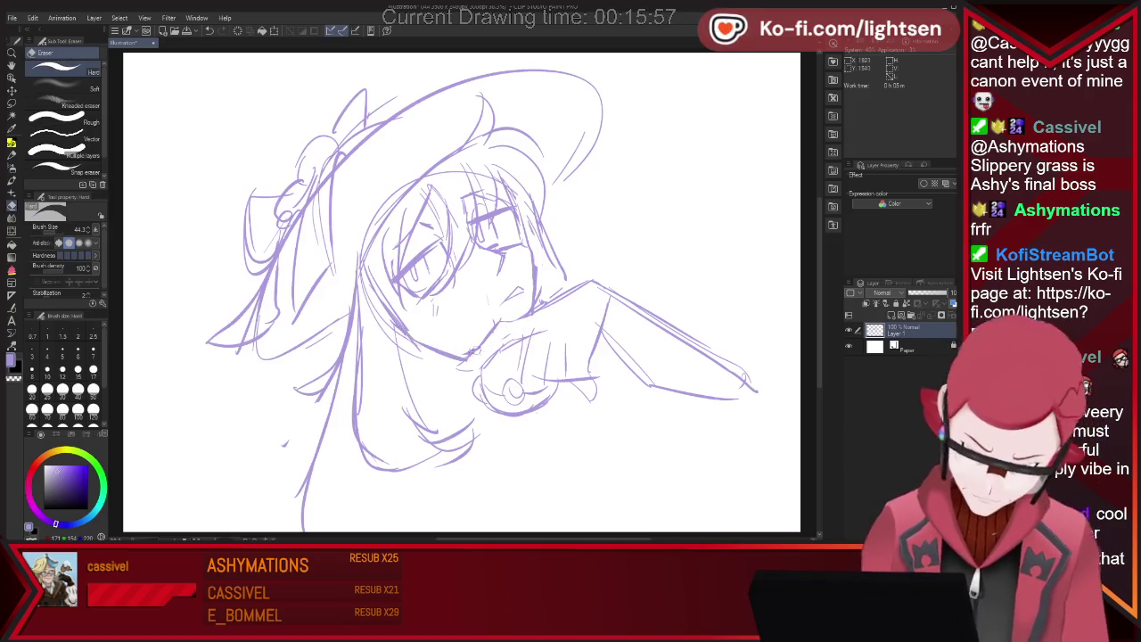
key(p)
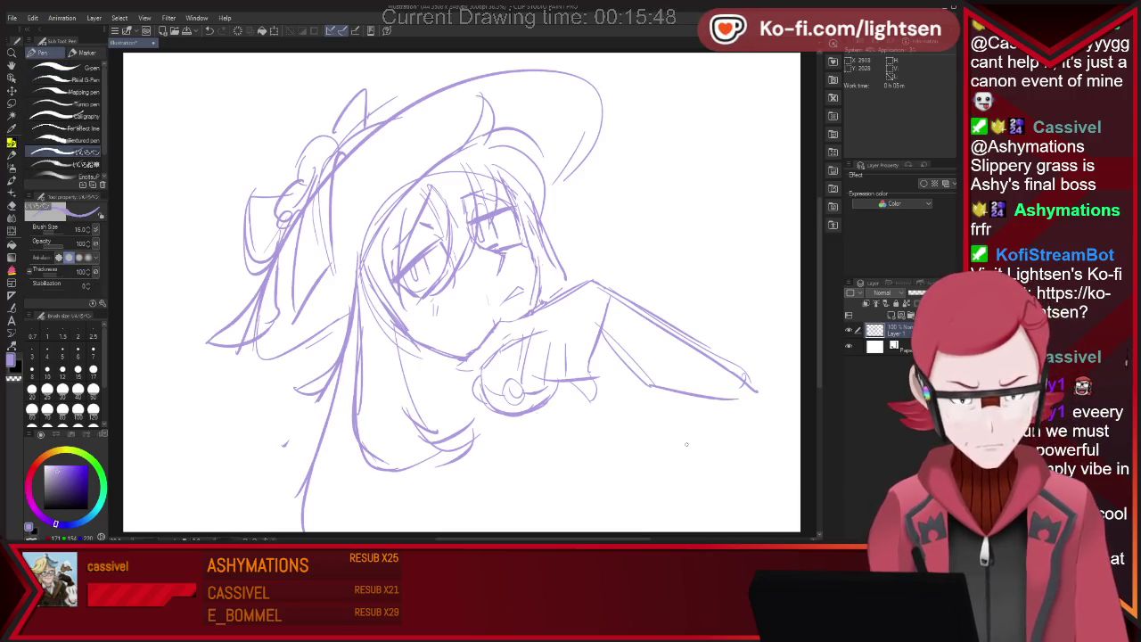
Lasso the hand and mouth area and shift it slightly left and down with a transform
key(m)
mouse_move(465, 355)
mouse_down()
mouse_move(591, 277)
mouse_move(470, 409)
mouse_up()
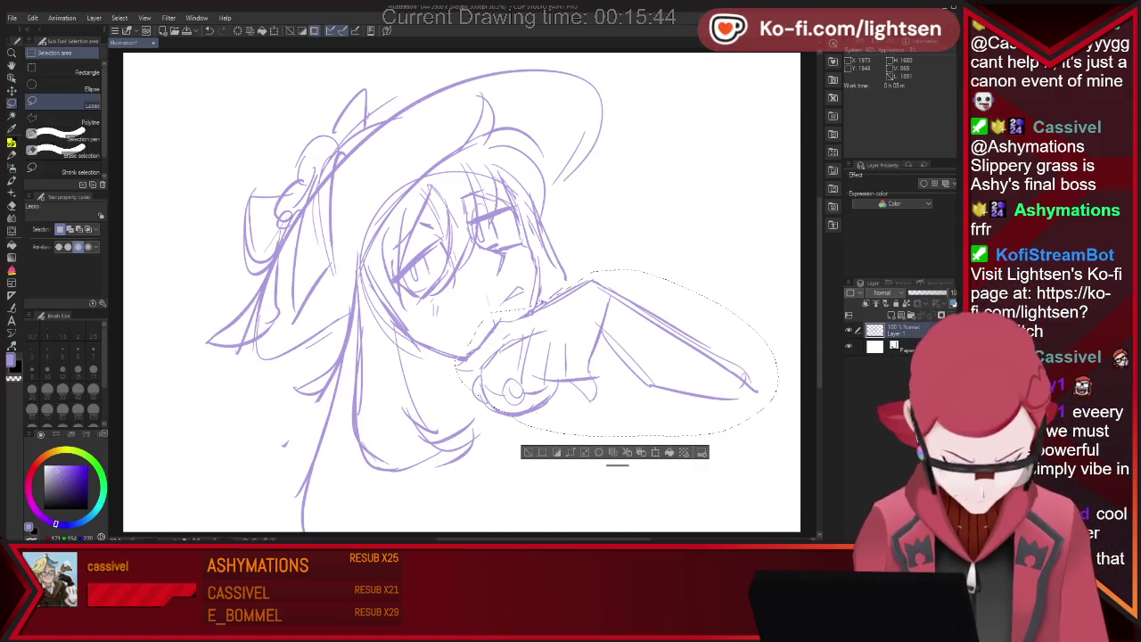
key(ctrl+t)
drag(589, 356, 562, 361)
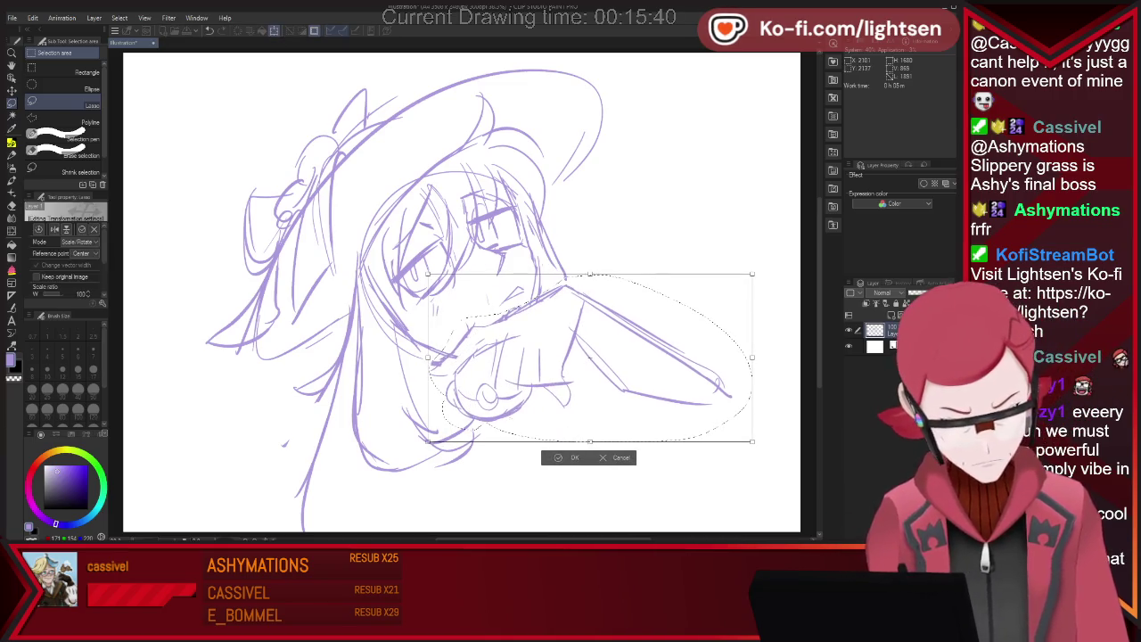
key(Return)
key(ctrl+d)
key(p)
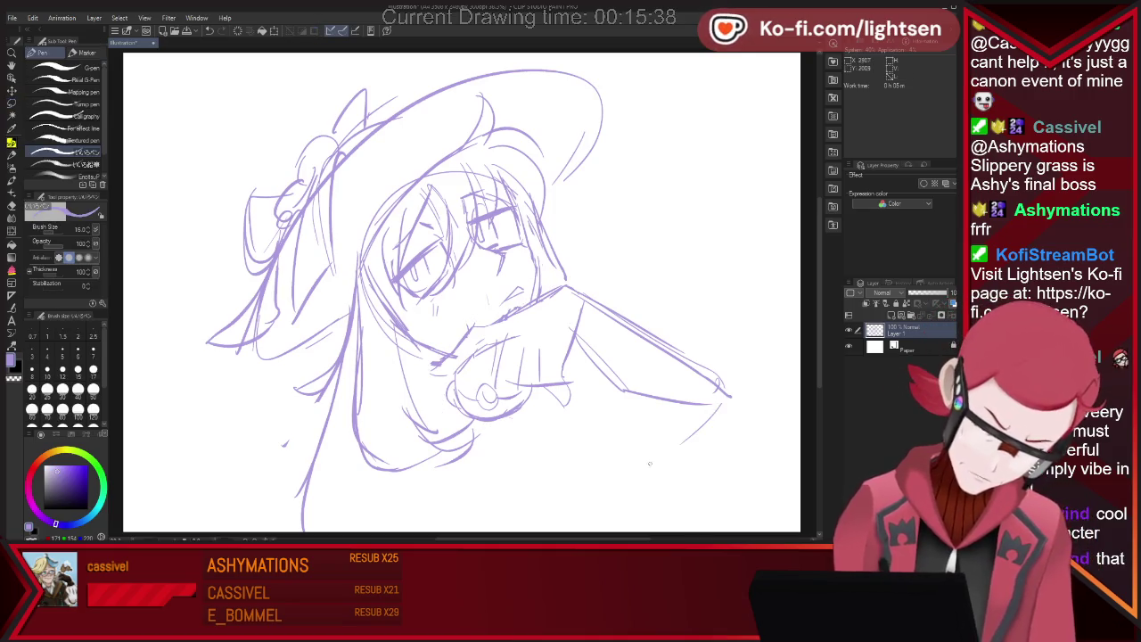
Sketch strokes below the hand and a hair curve down the left side
drag(735, 398, 629, 422)
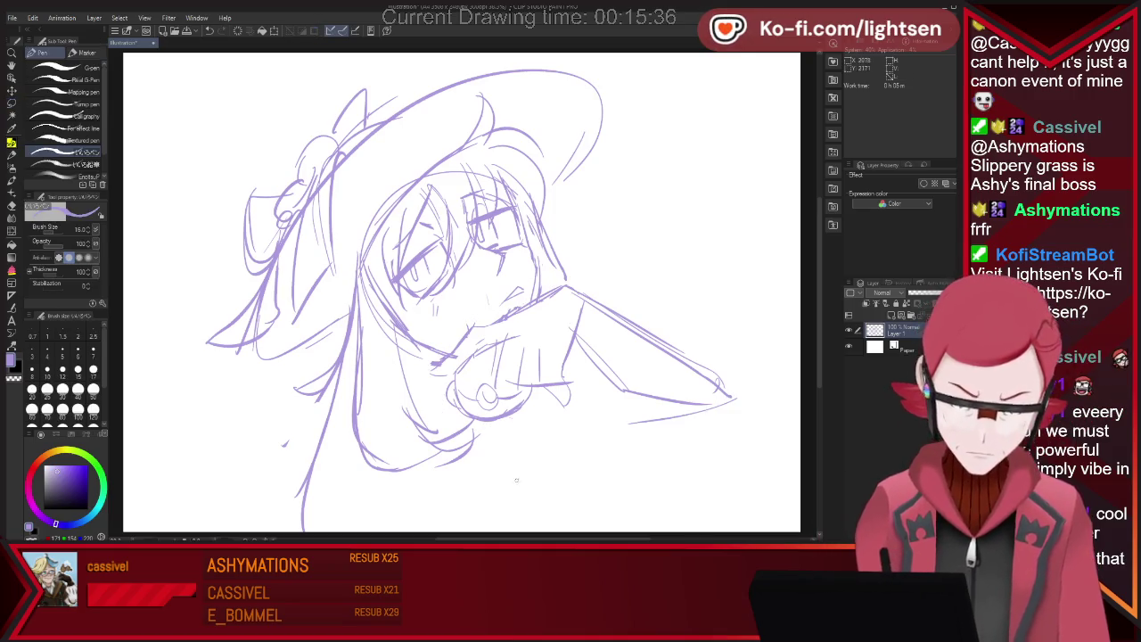
mouse_move(332, 375)
mouse_down()
mouse_move(373, 499)
mouse_move(499, 453)
mouse_up()
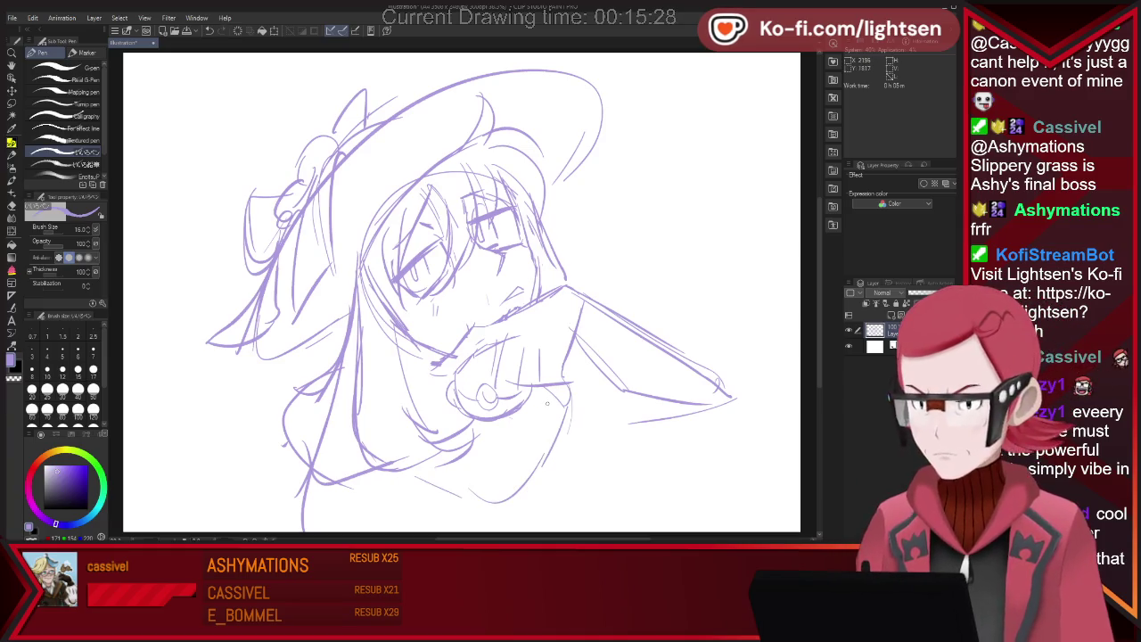
mouse_move(556, 398)
mouse_down()
mouse_move(510, 474)
mouse_move(553, 406)
mouse_up()
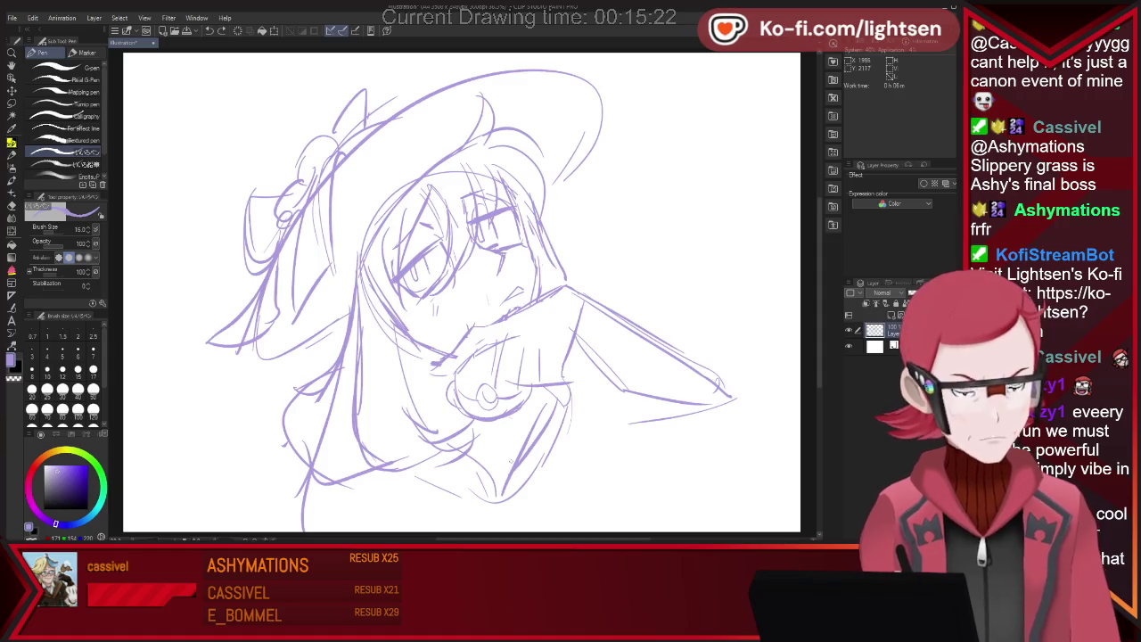
drag(482, 498, 531, 465)
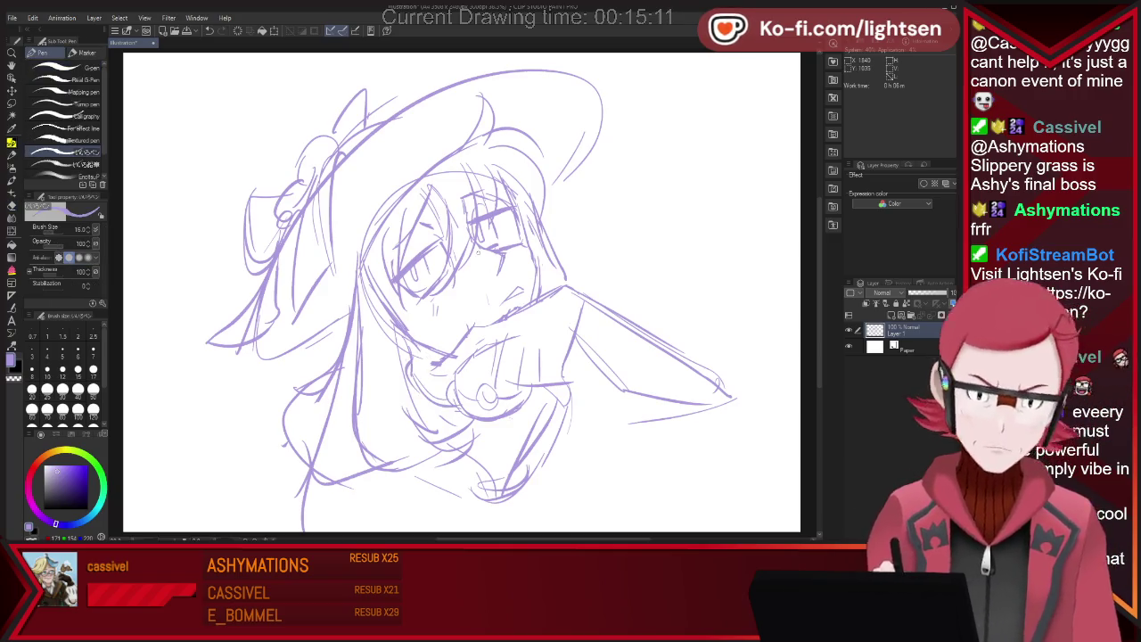
Add wavy hair curves at the right and lower right, plus a line down the lower body
drag(585, 382, 576, 464)
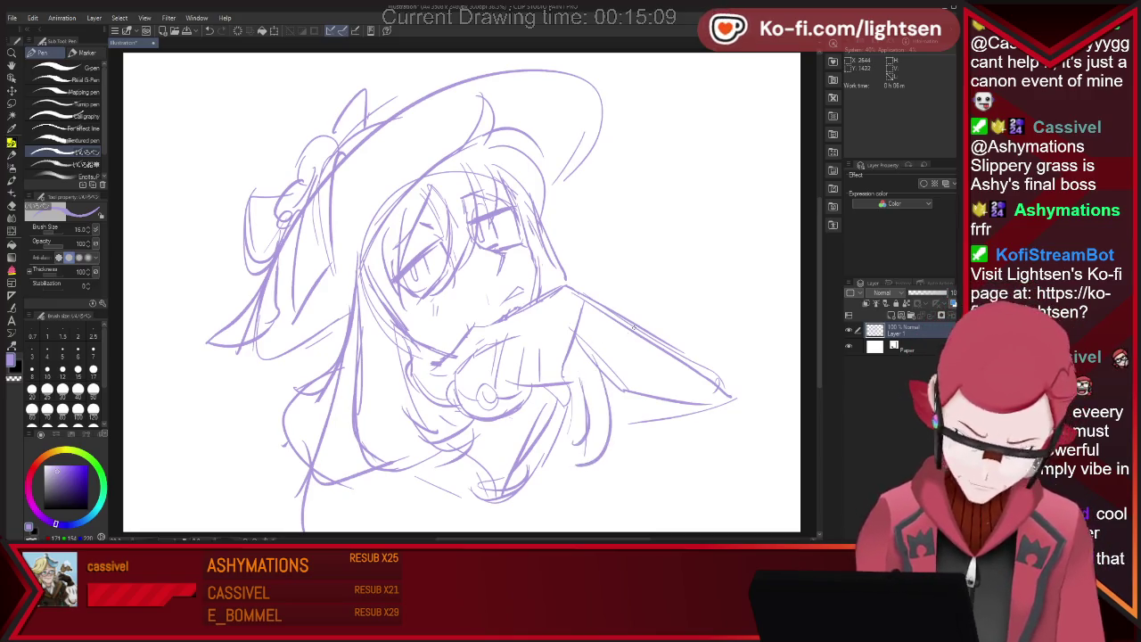
key(ctrl+z)
mouse_move(581, 303)
mouse_down()
mouse_move(684, 305)
mouse_move(701, 349)
mouse_up()
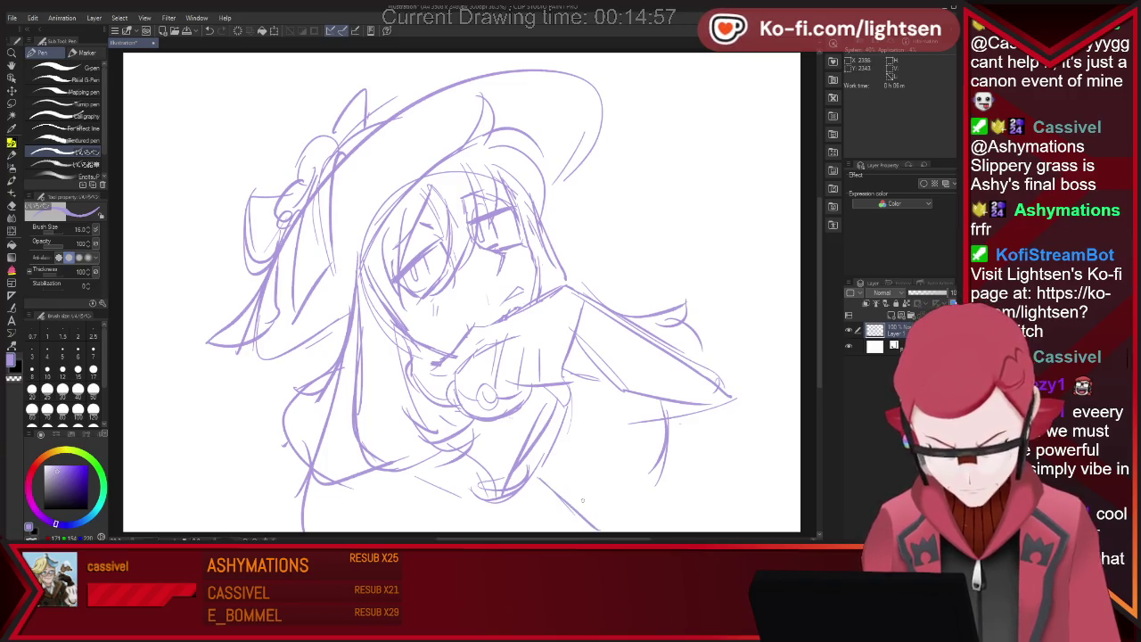
drag(681, 408, 659, 513)
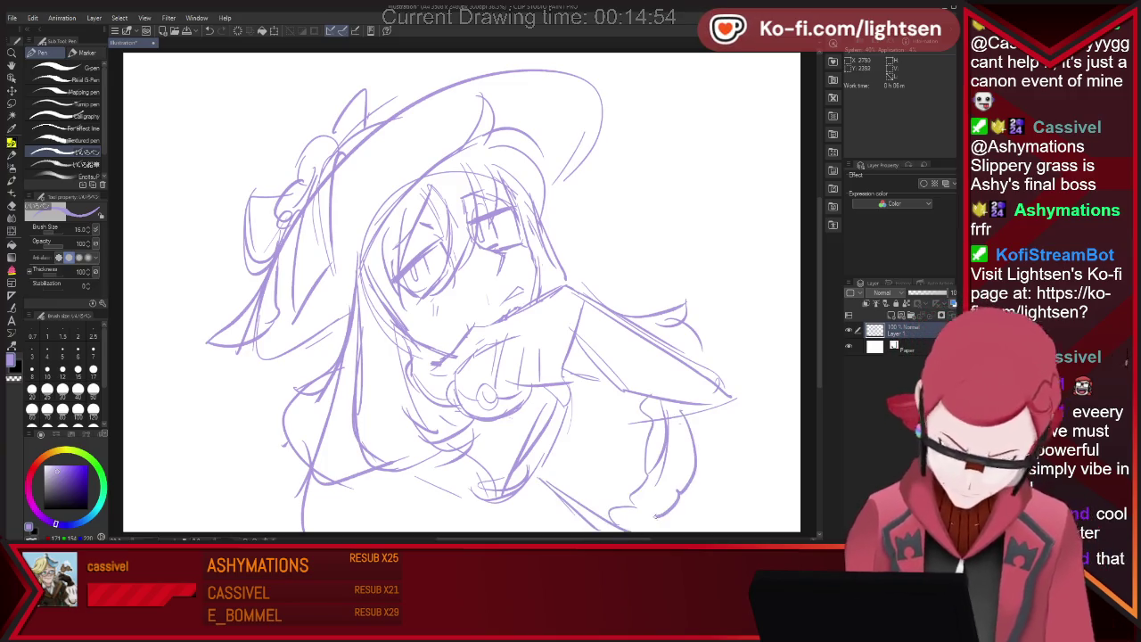
drag(463, 474, 446, 534)
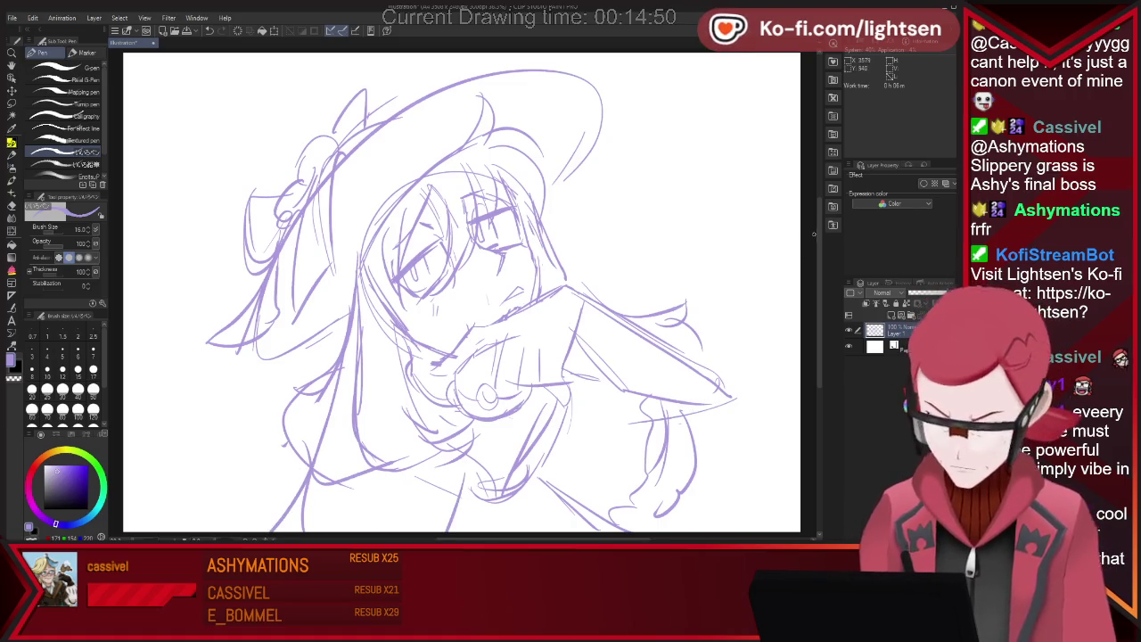
scroll(462, 290, down, 1)
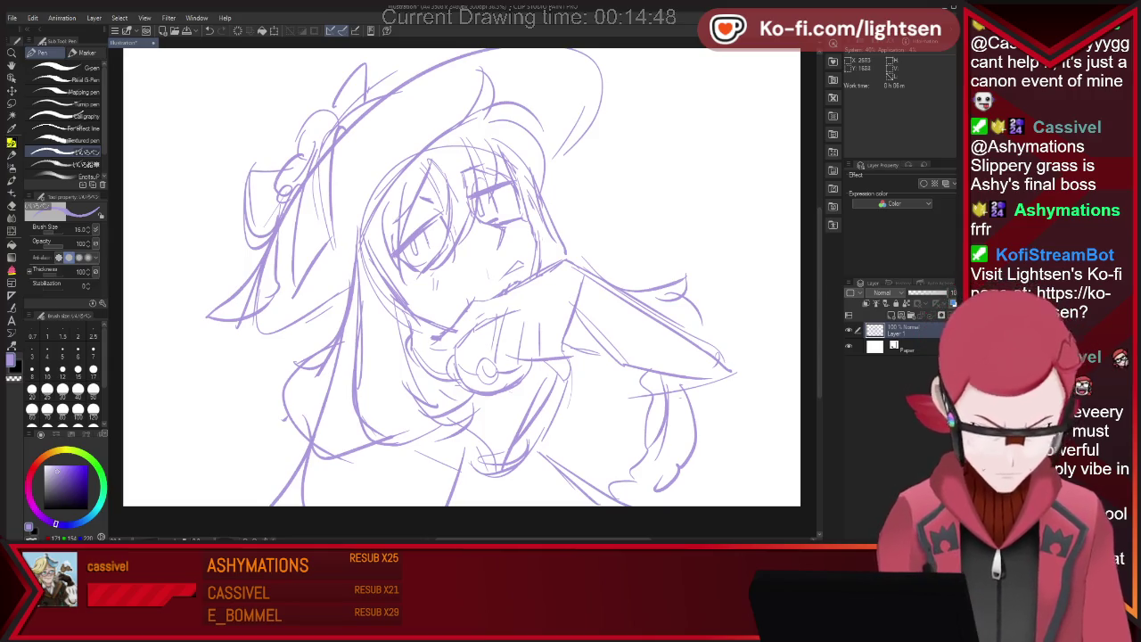
Extend the canvas downward to give the sketch more room at the bottom
scroll(602, 341, down, 1)
scroll(602, 341, down, 1)
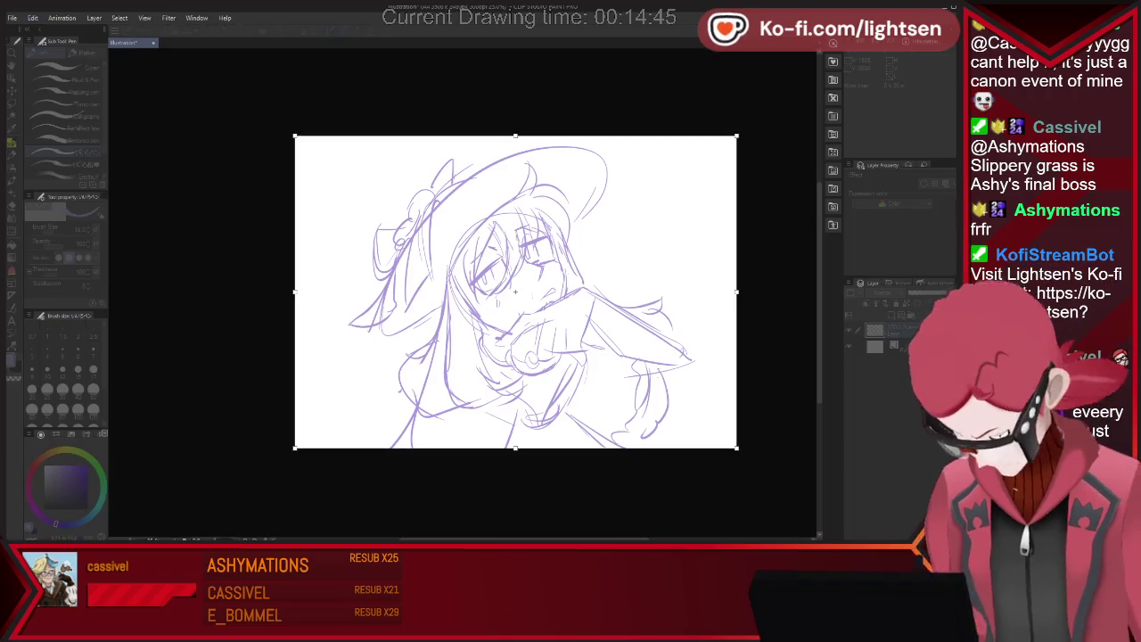
drag(515, 448, 515, 539)
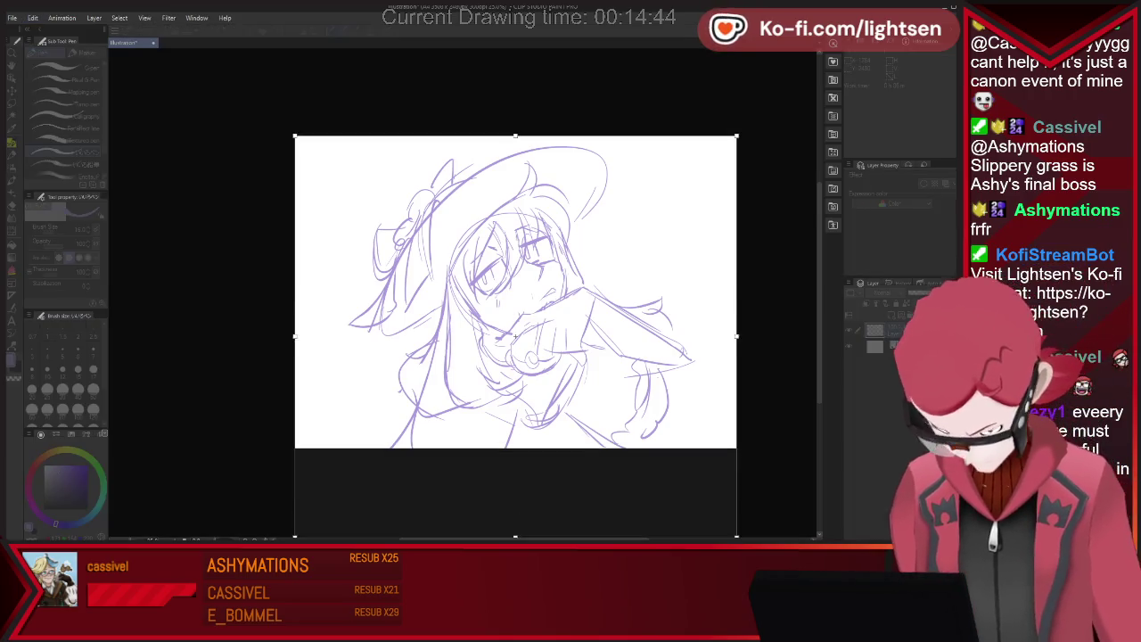
key(Return)
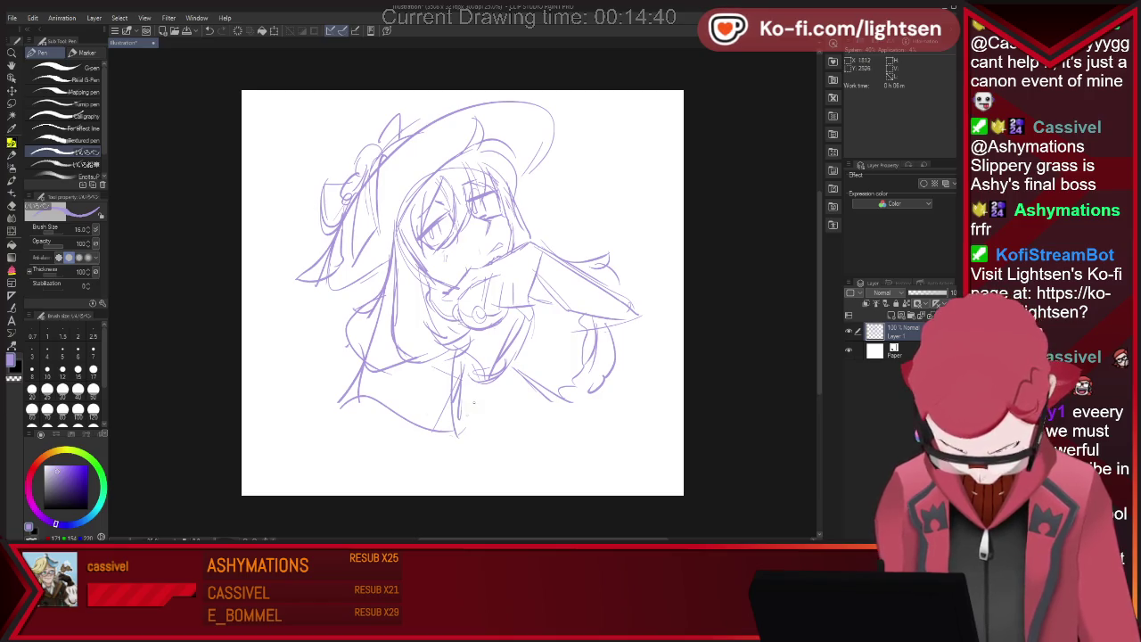
Clean up the lower-right lines and add a short vertical stroke below the sketch
key(e)
key(p)
mouse_move(513, 326)
mouse_down()
mouse_move(485, 380)
mouse_move(501, 375)
mouse_up()
key(e)
key(p)
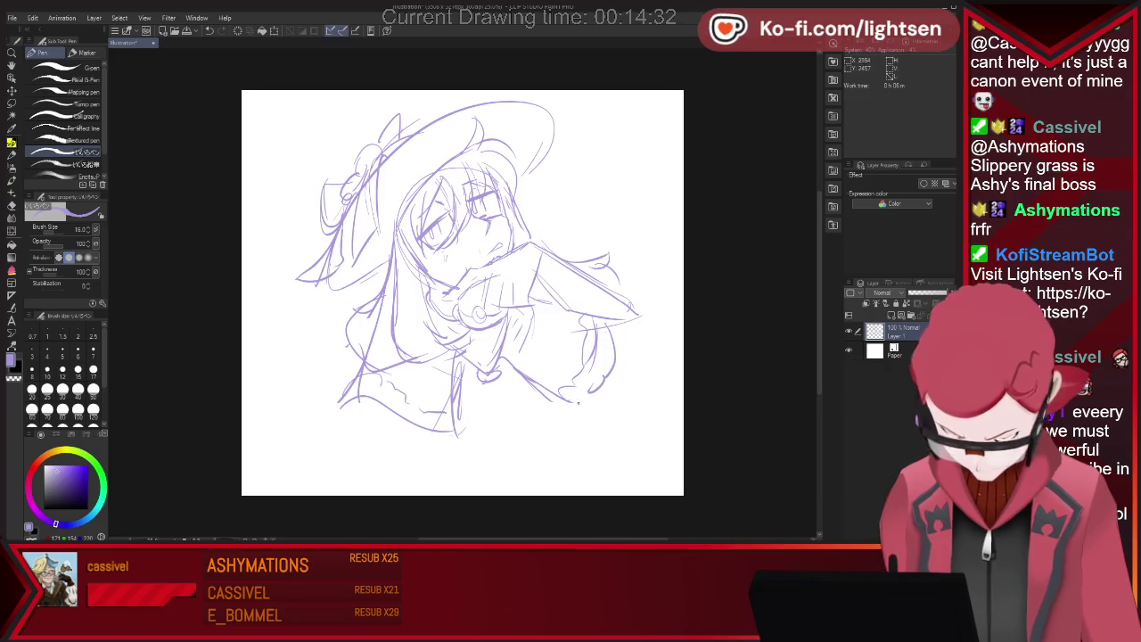
drag(489, 399, 488, 433)
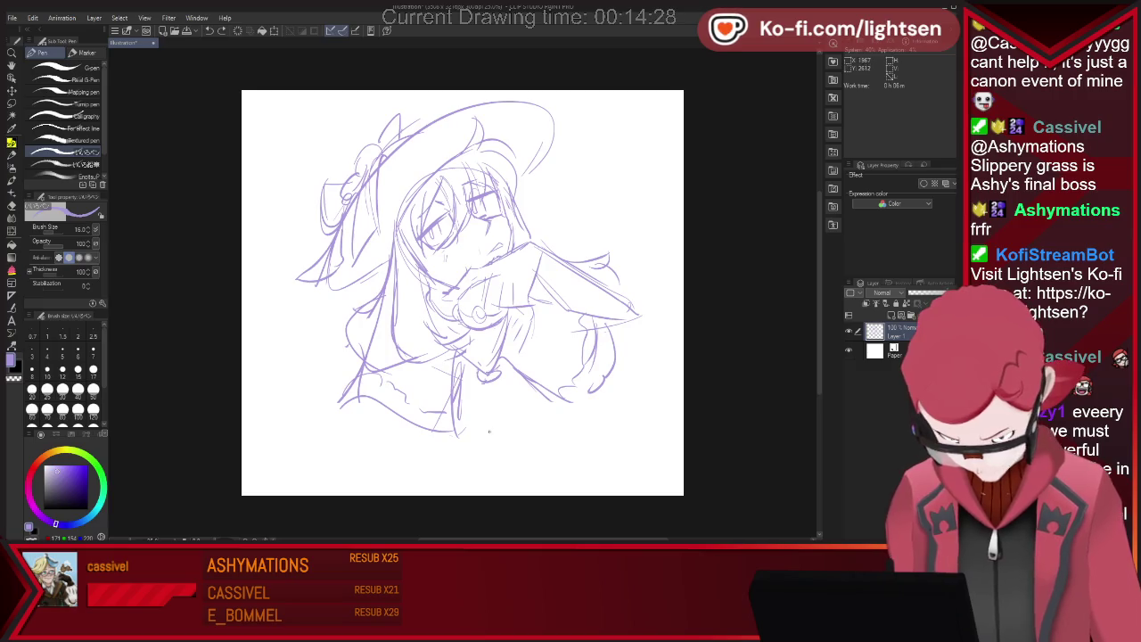
drag(347, 401, 318, 448)
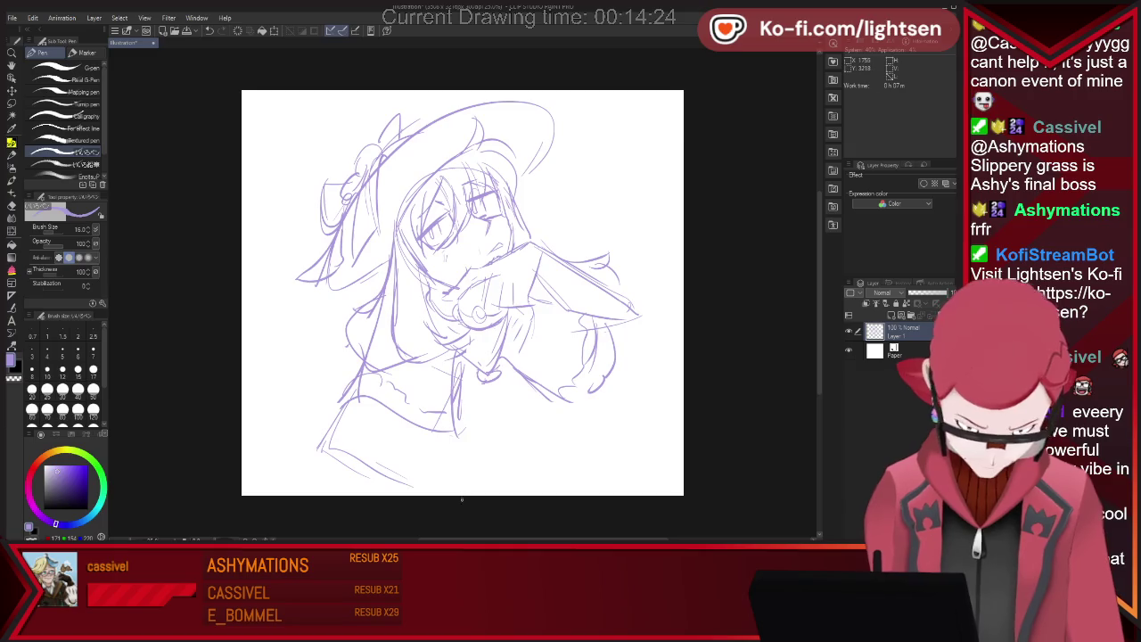
key(ctrl+z)
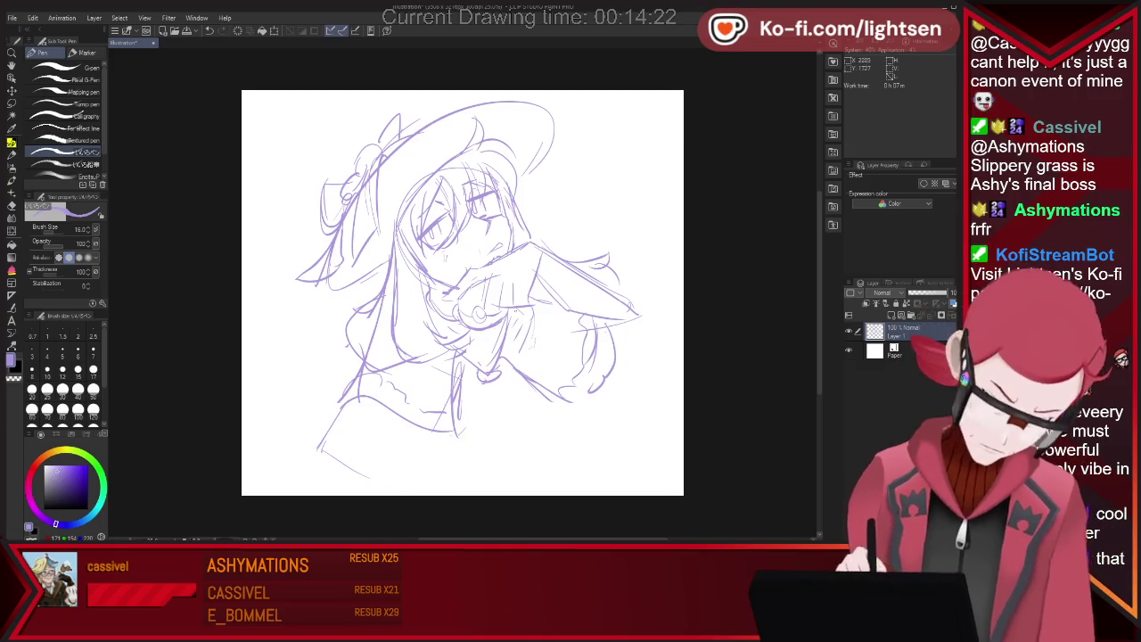
Rough in the scalloped skirt hem, the skirt's right side and strokes by the right sleeve
drag(535, 345, 498, 417)
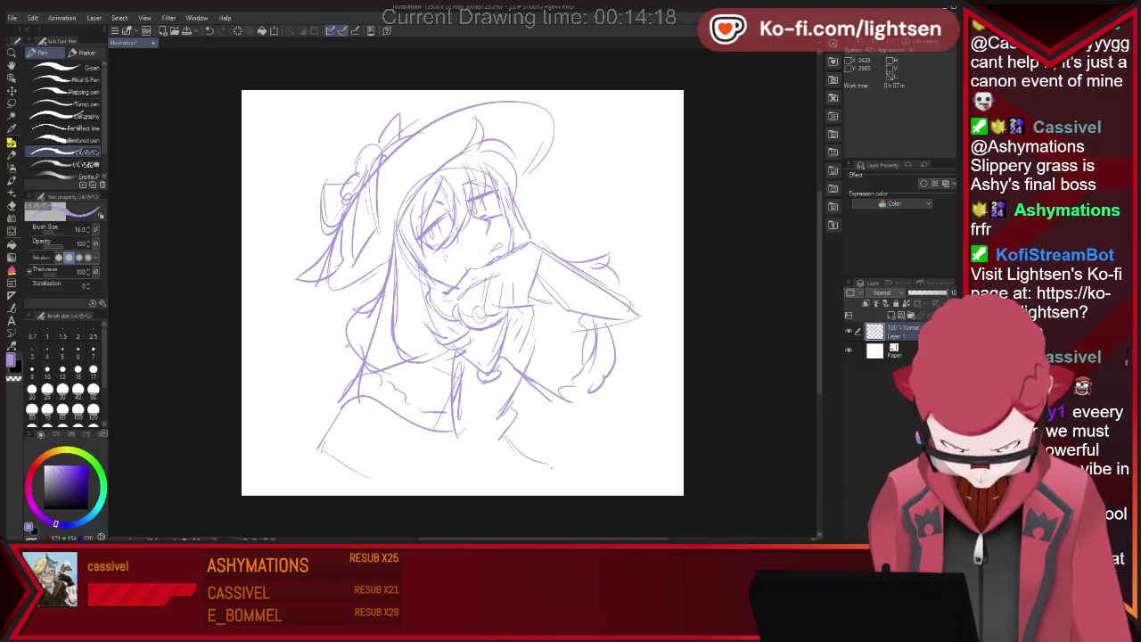
drag(530, 459, 598, 490)
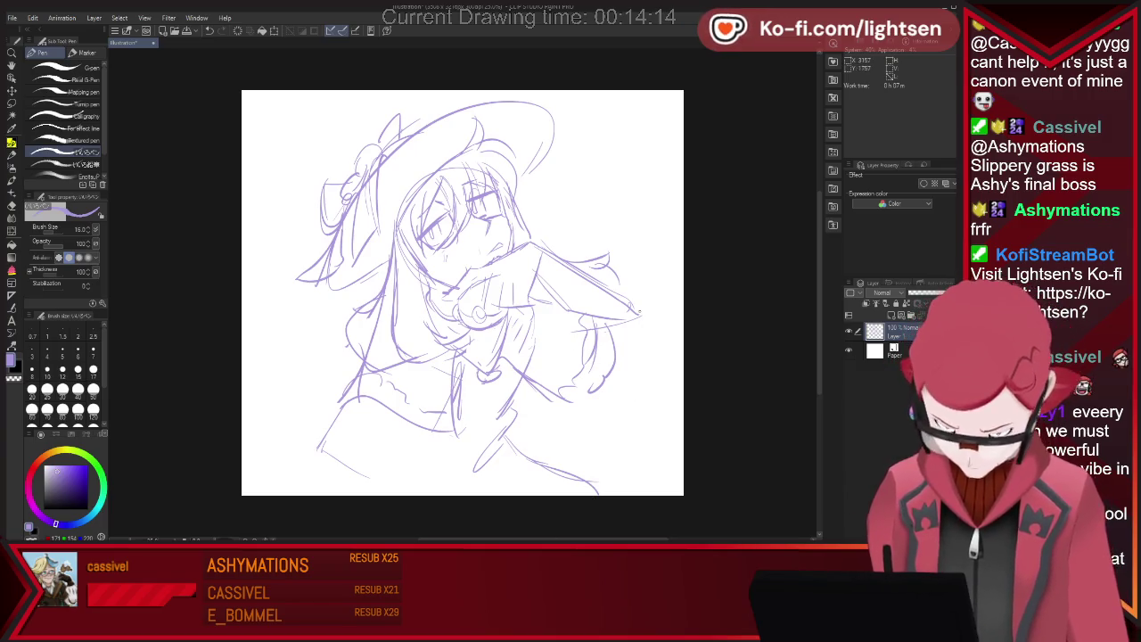
drag(615, 312, 646, 330)
drag(343, 385, 400, 391)
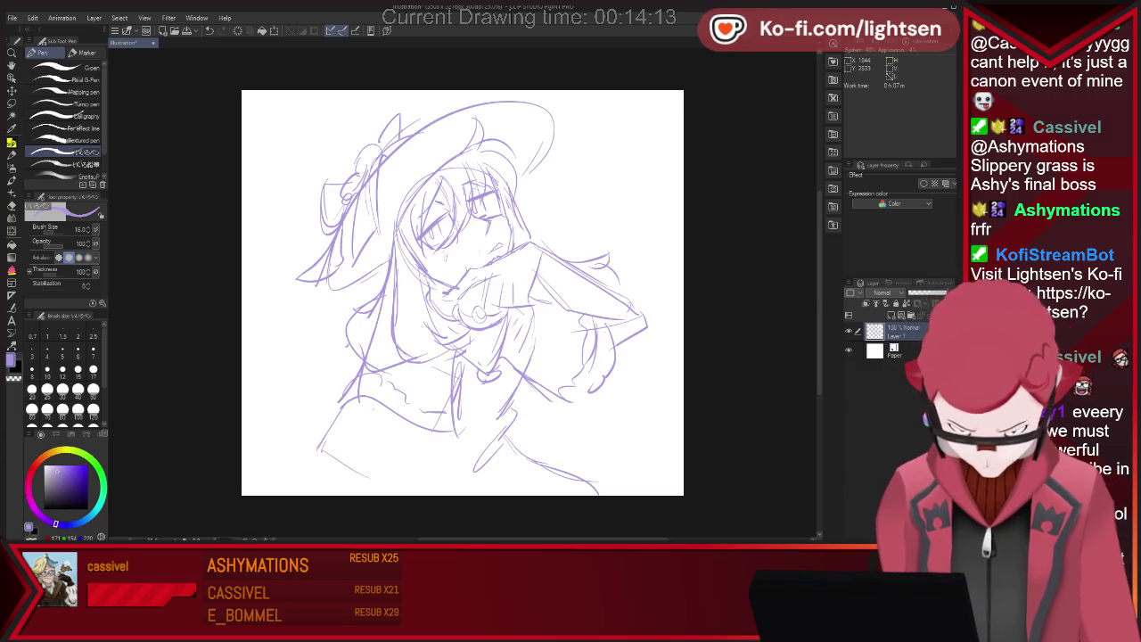
drag(400, 452, 423, 493)
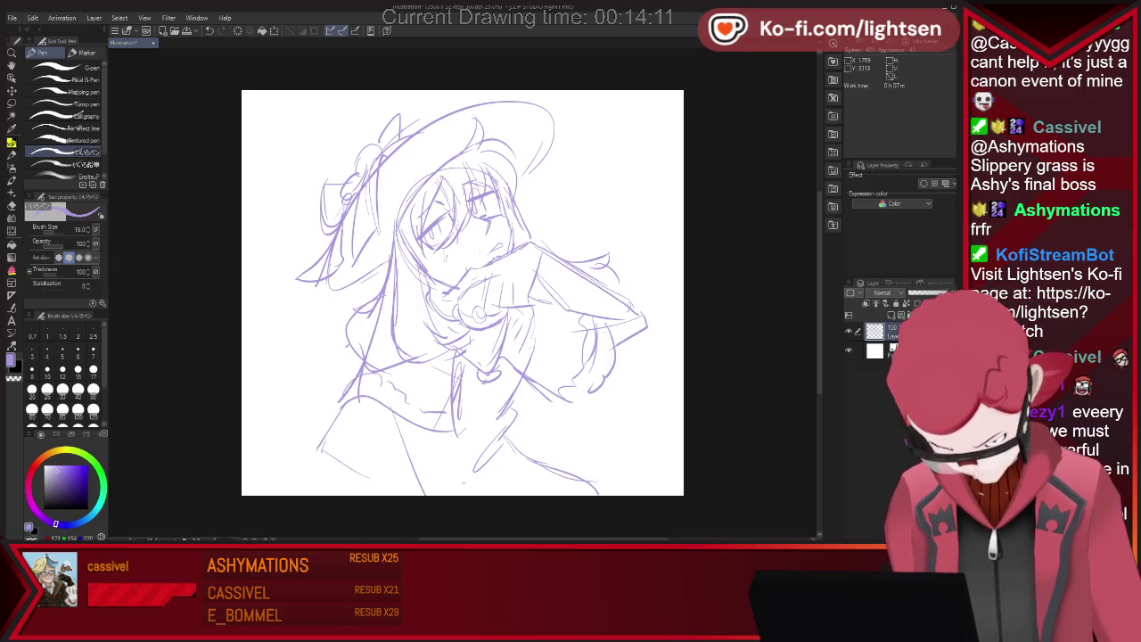
key(ctrl+z)
drag(460, 391, 518, 461)
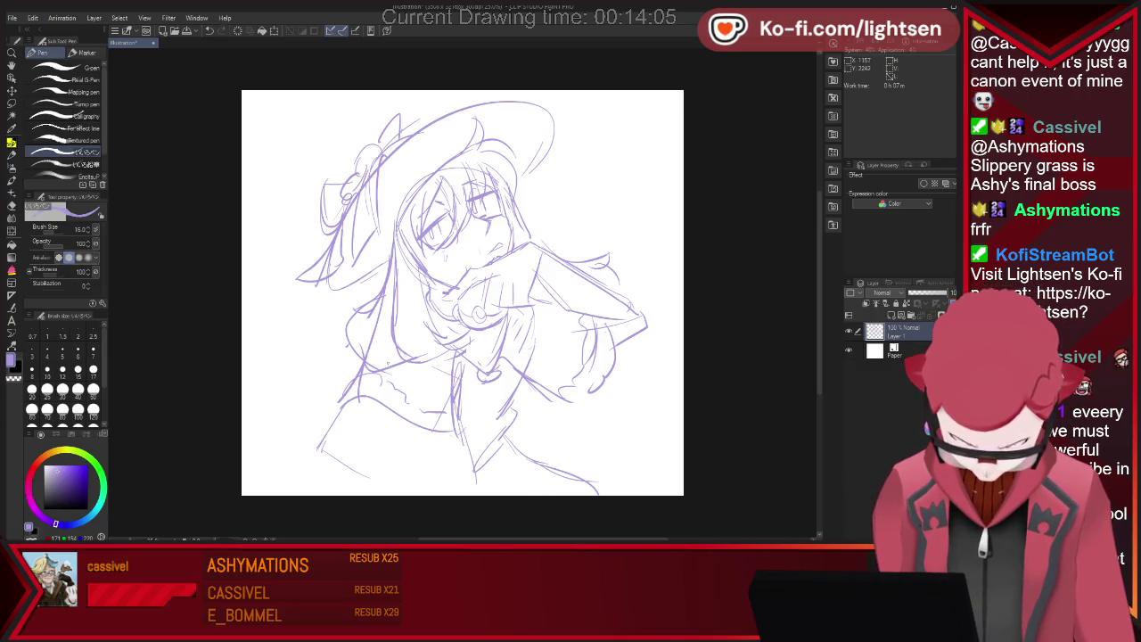
drag(412, 433, 429, 496)
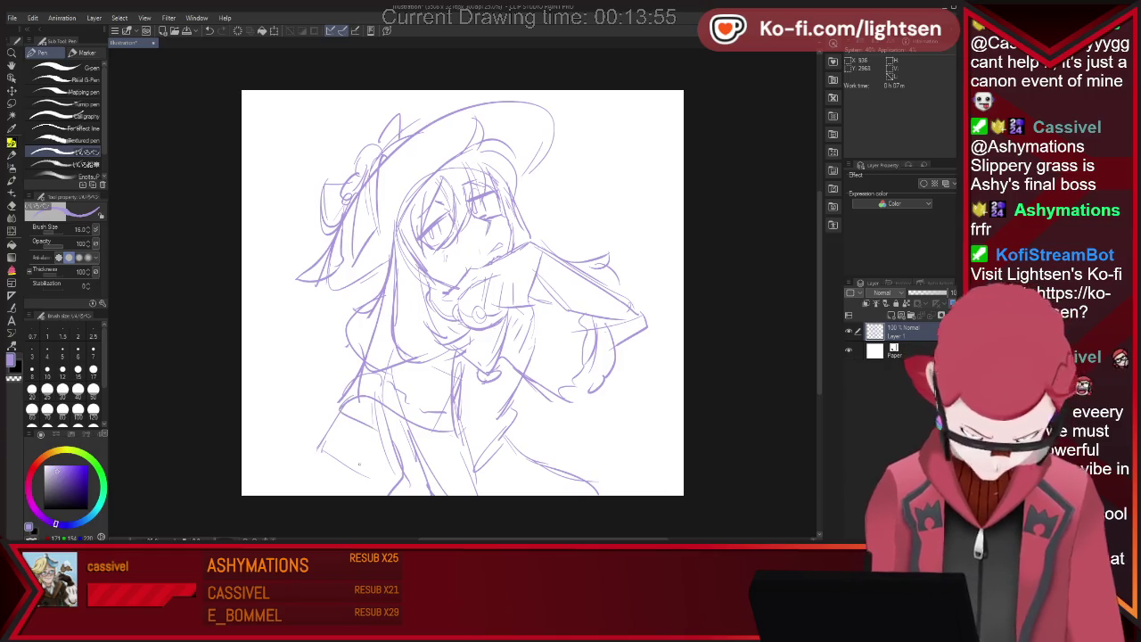
Sketch strokes around the hand and collar, then erase and redo the lower-left strokes
key(e)
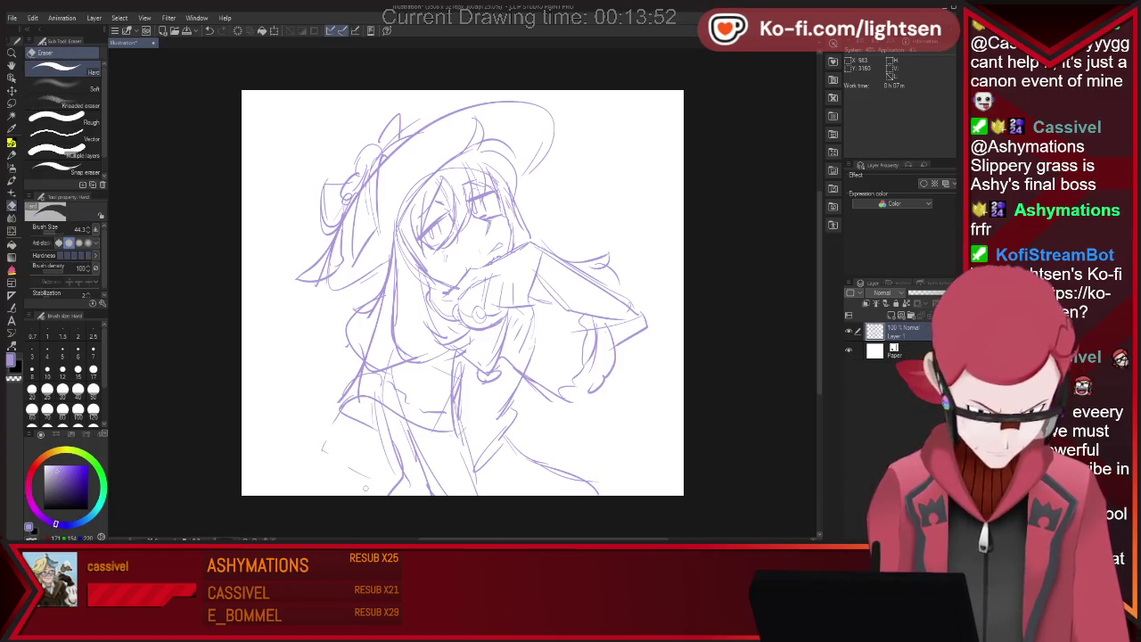
key(p)
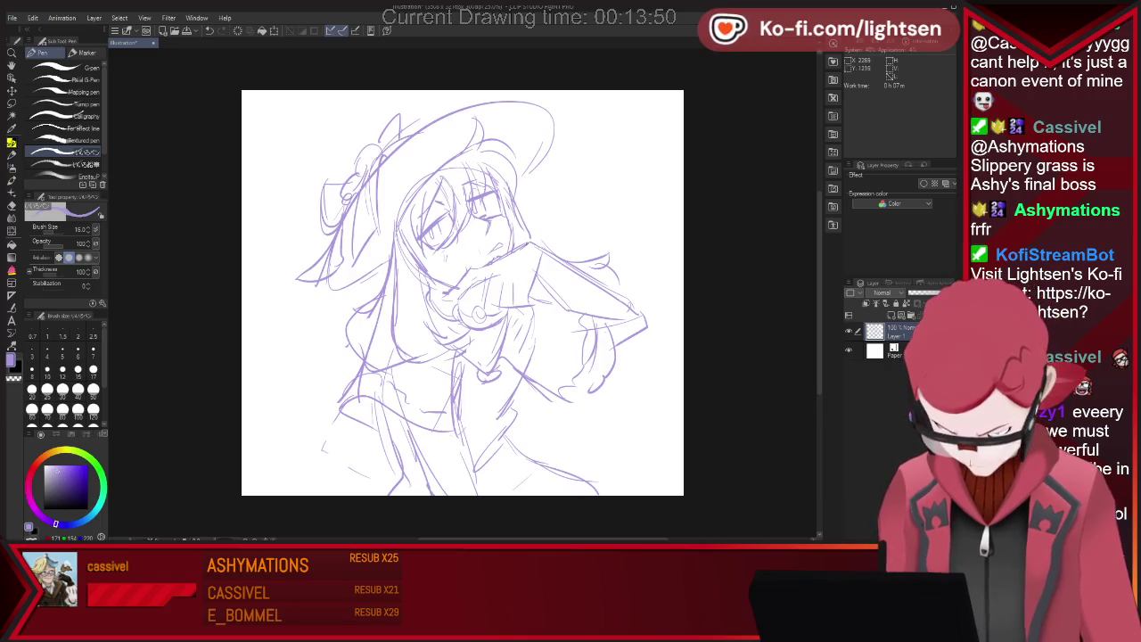
drag(535, 238, 546, 308)
drag(561, 240, 585, 319)
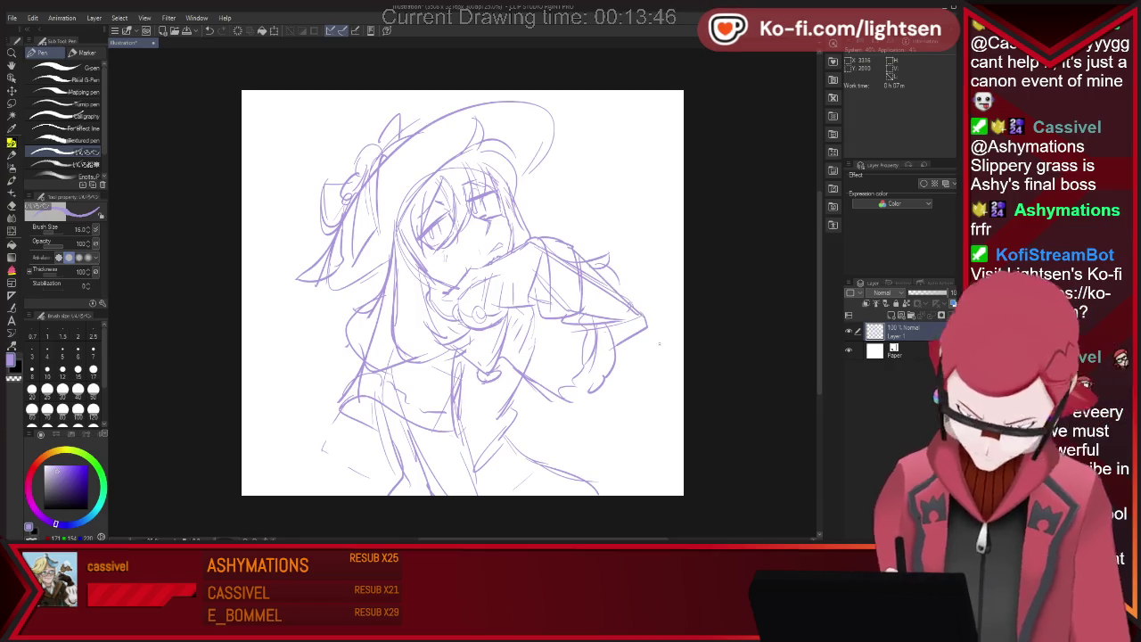
key(e)
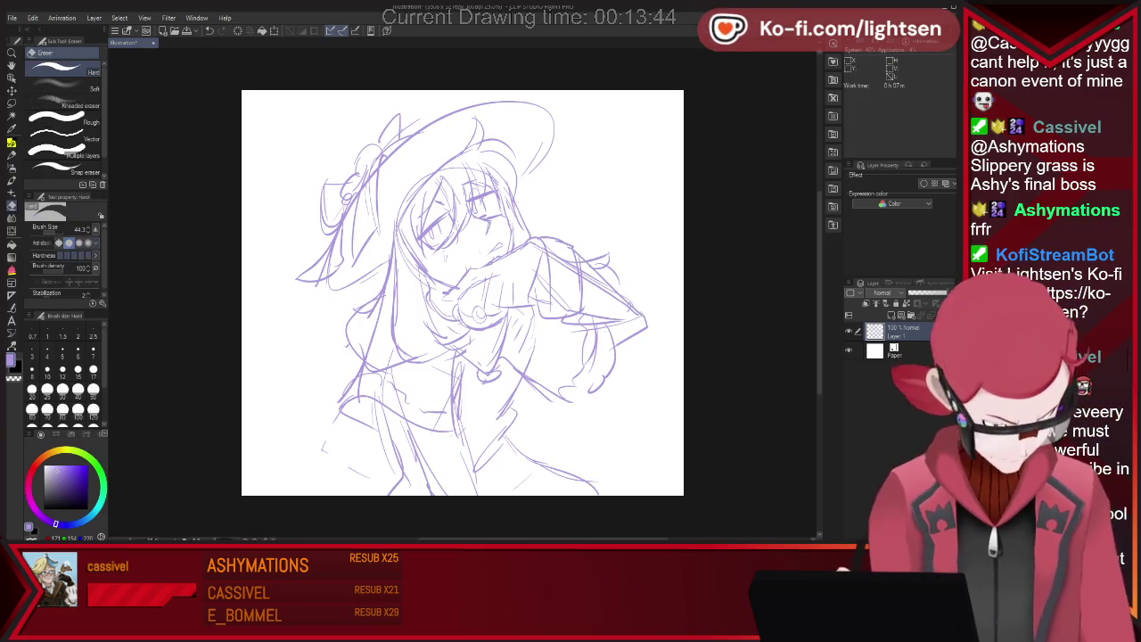
drag(419, 419, 374, 500)
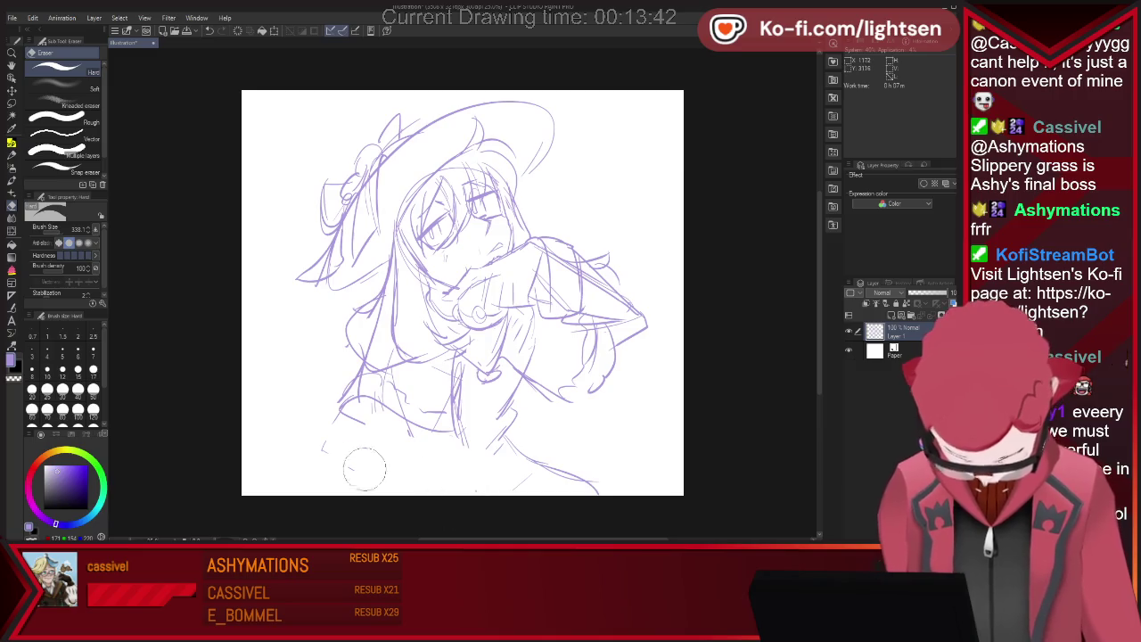
key(p)
drag(343, 443, 357, 403)
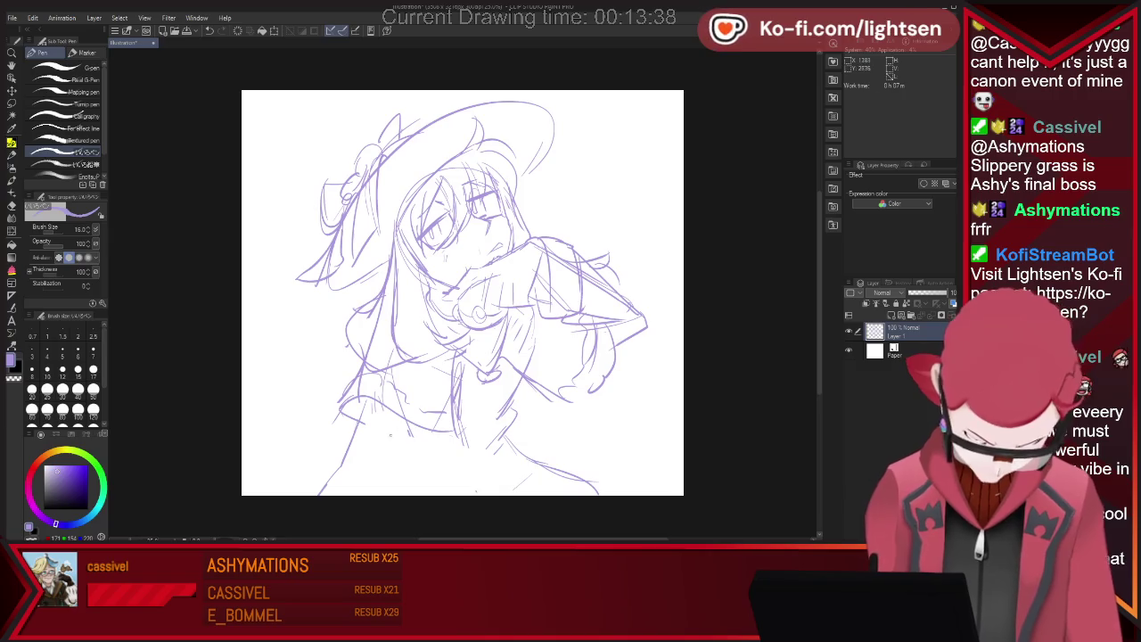
Erase stray lower-left strokes and add a short stroke on the lower sketch
key(e)
drag(361, 432, 338, 477)
key(p)
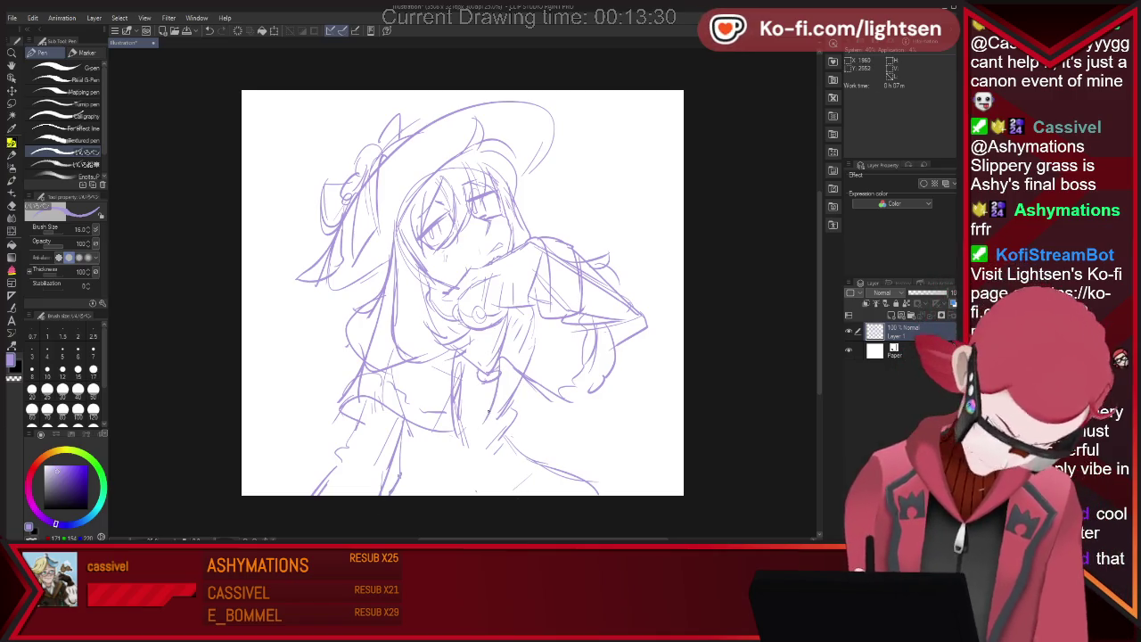
drag(496, 458, 531, 490)
key(e)
key(p)
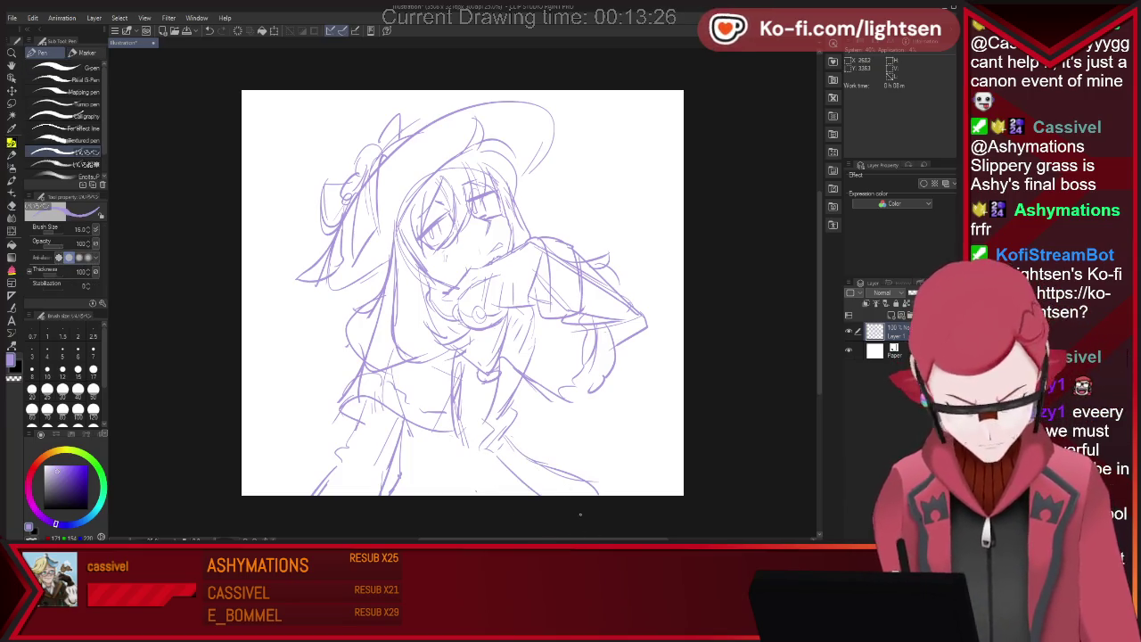
Redraw the lower-right strokes and extend the lower-left outline so the hair sweeps down
key(e)
drag(548, 450, 606, 491)
key(p)
drag(507, 446, 597, 494)
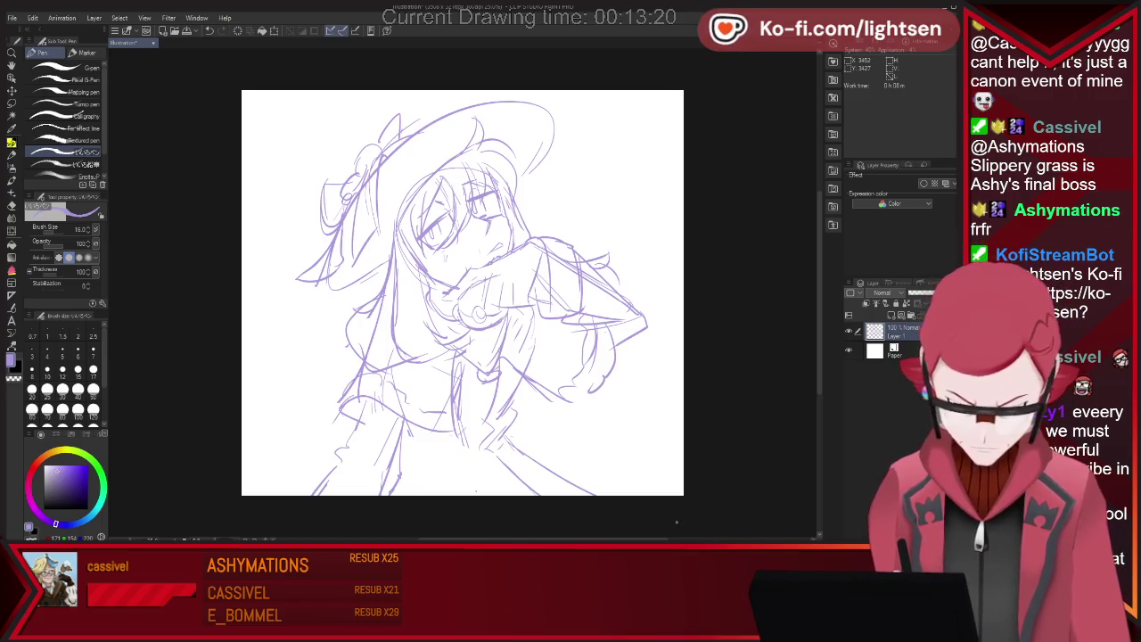
drag(350, 354, 253, 409)
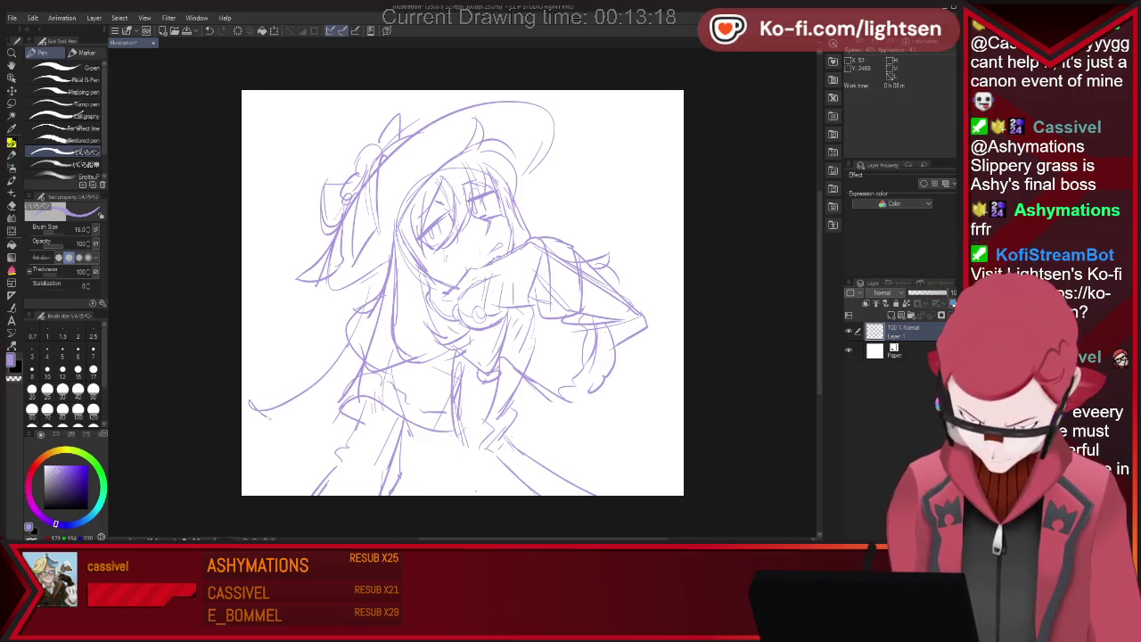
drag(311, 429, 299, 494)
drag(571, 435, 620, 482)
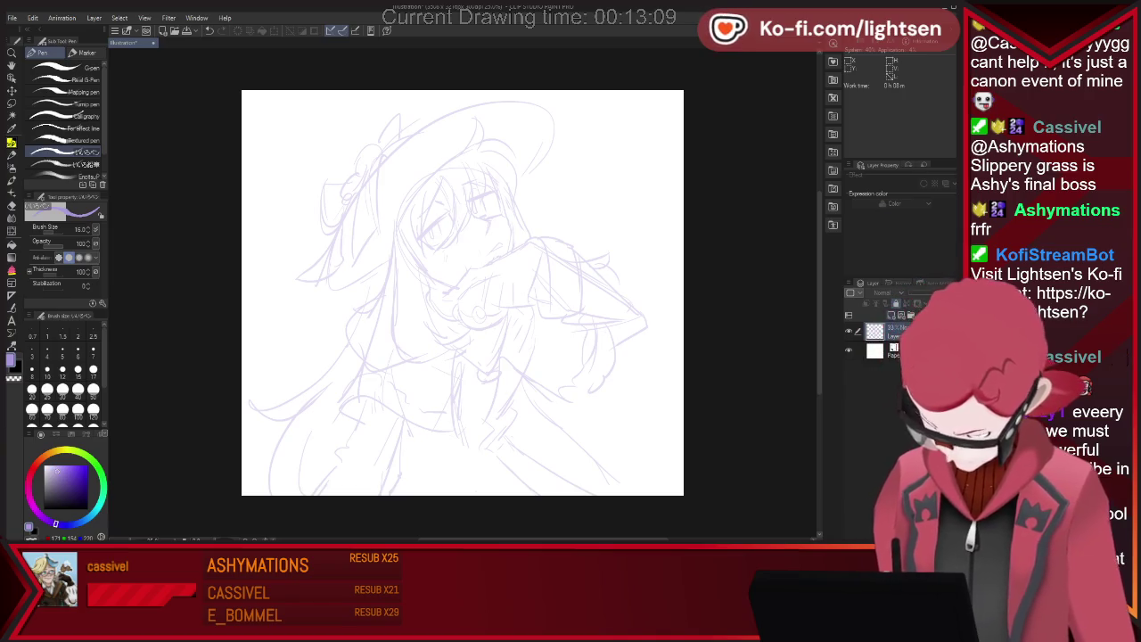
Switch the colour to black and ink the outer curve of the hat brim
key(x)
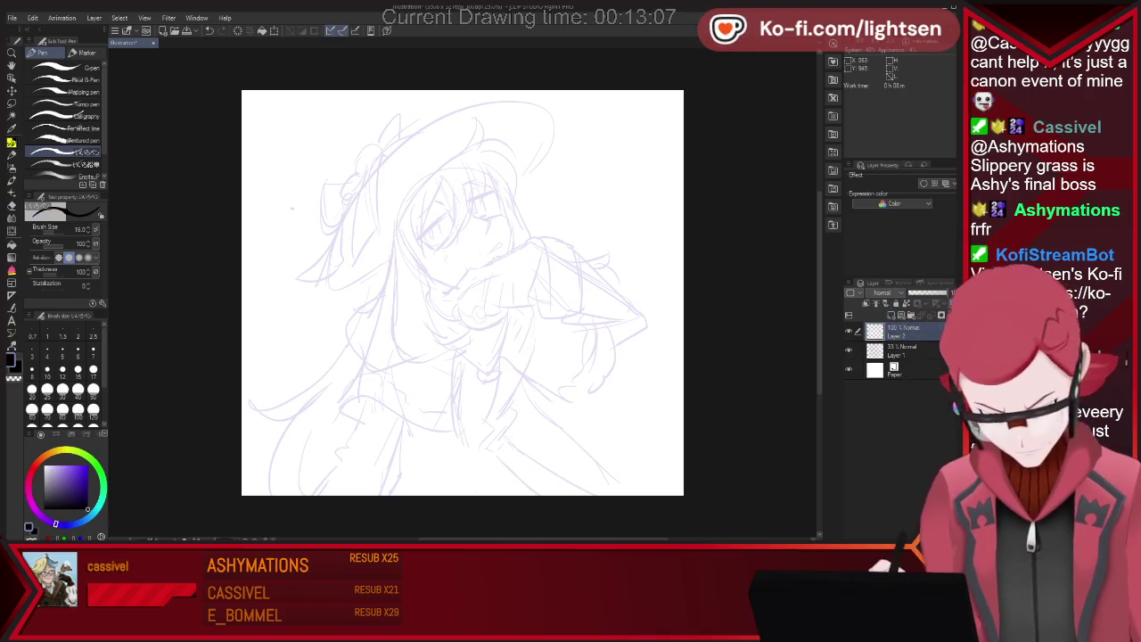
scroll(475, 197, up, 2)
scroll(486, 190, up, 1)
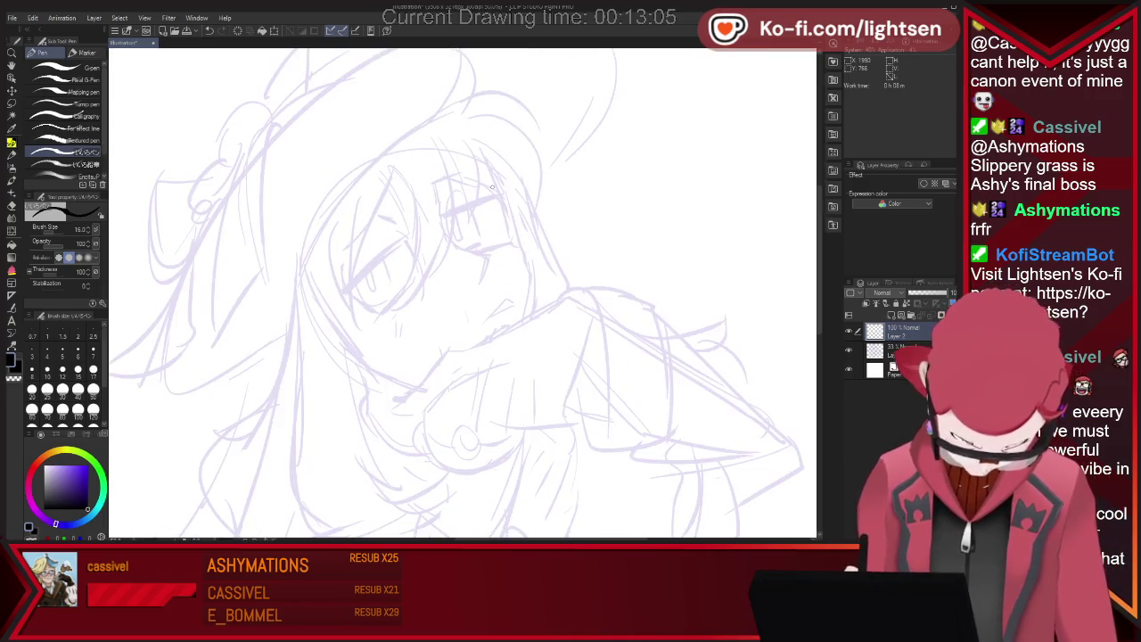
scroll(492, 186, down, 1)
scroll(492, 186, up, 2)
mouse_move(176, 459)
mouse_down()
mouse_move(371, 222)
mouse_move(526, 370)
mouse_up()
Try an inner brim fold, undo it, and shrink the eraser to about 55
key(e)
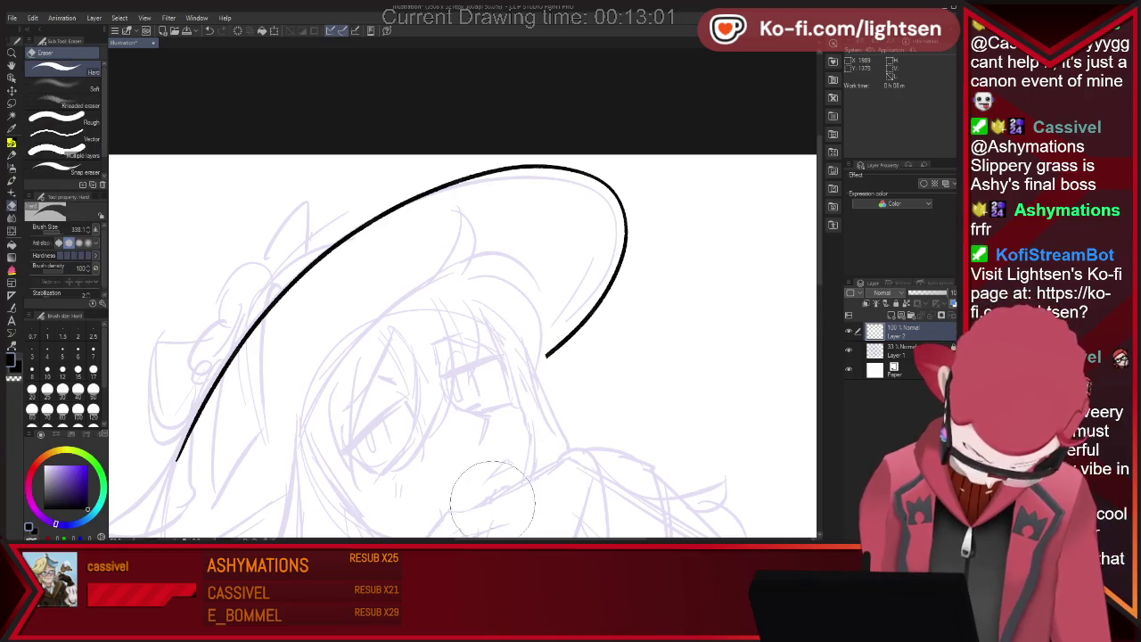
key(p)
mouse_move(373, 318)
mouse_down()
mouse_move(470, 260)
mouse_move(558, 282)
mouse_move(549, 323)
mouse_up()
key(ctrl+z)
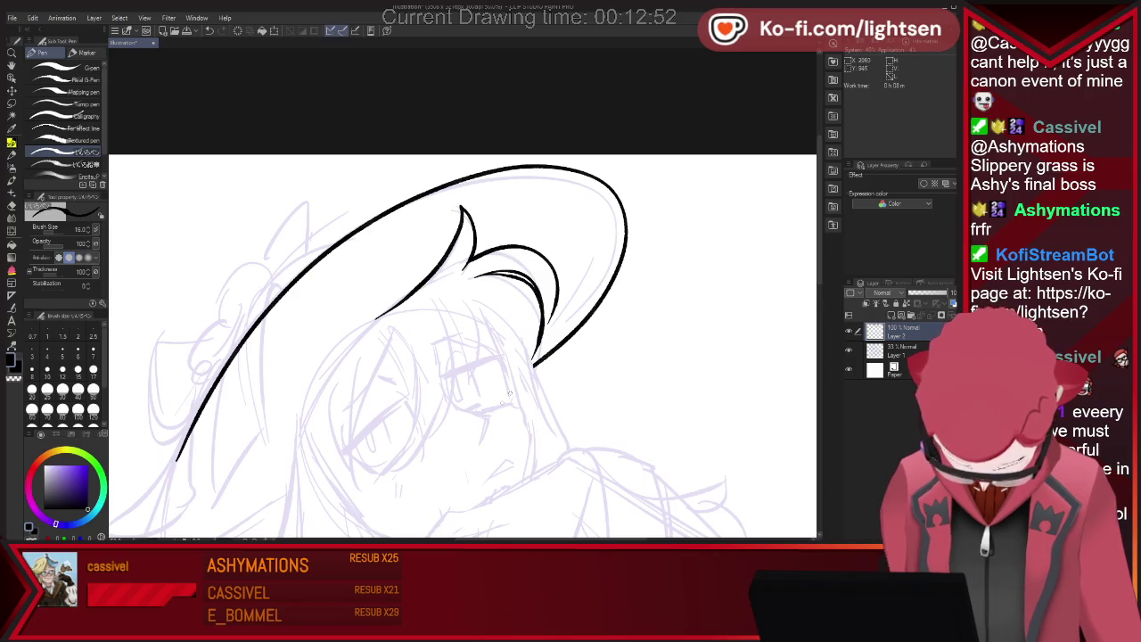
key(e)
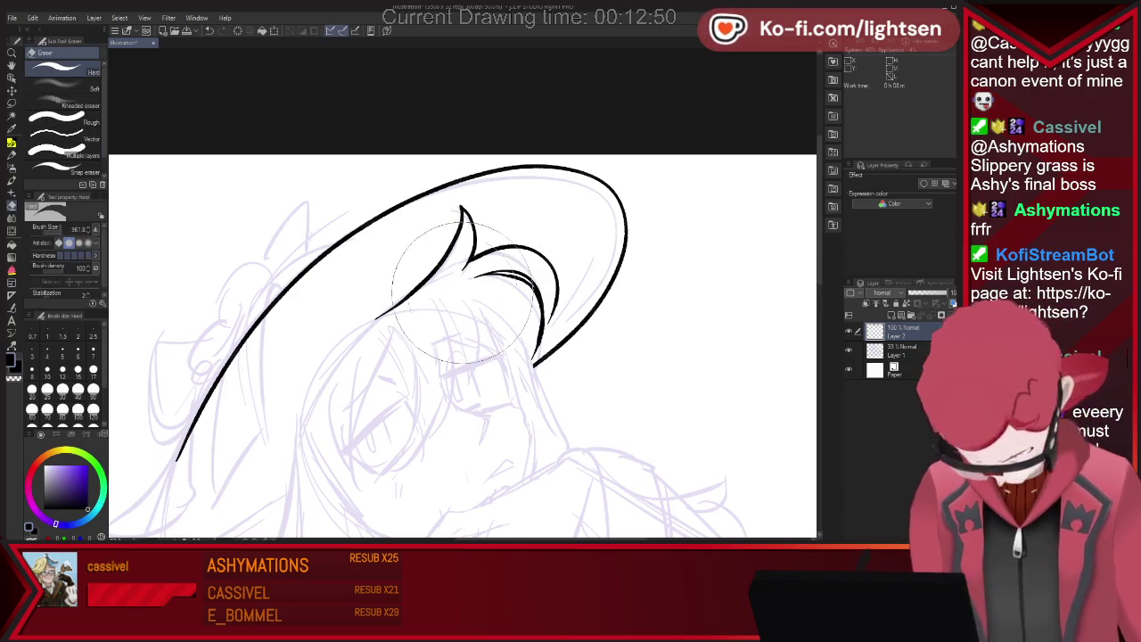
drag(464, 294, 455, 282)
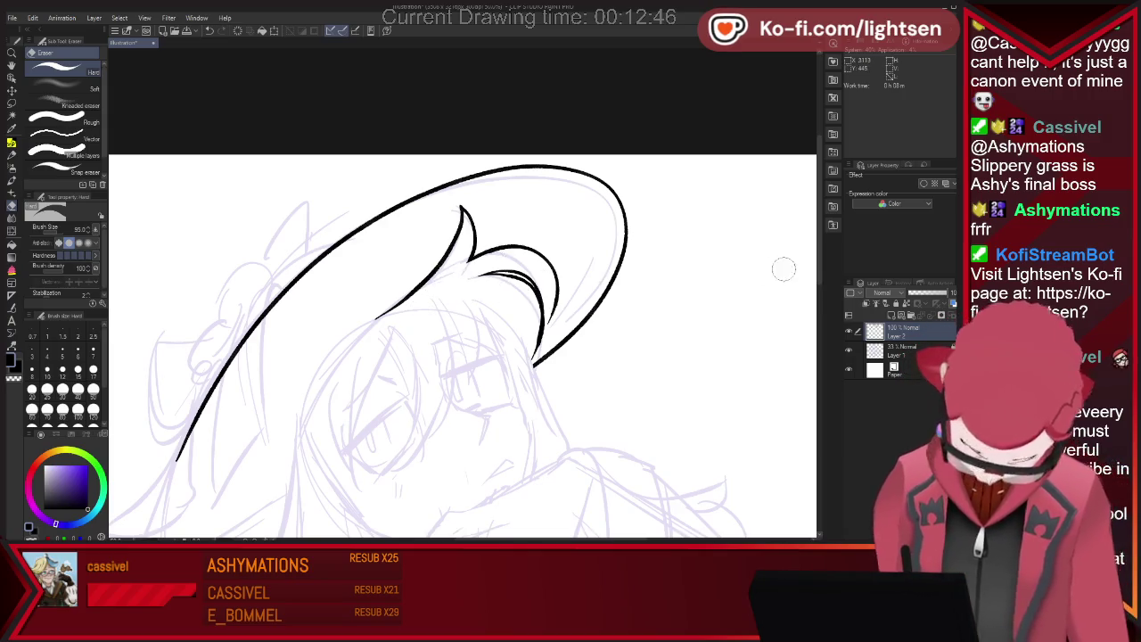
Ink a longer curve inside the hat brim, redrawing it after undoing the short attempt
scroll(776, 267, down, 1)
scroll(776, 267, down, 2)
key(p)
mouse_move(475, 198)
mouse_down()
mouse_move(522, 247)
mouse_move(525, 290)
mouse_up()
key(ctrl+z)
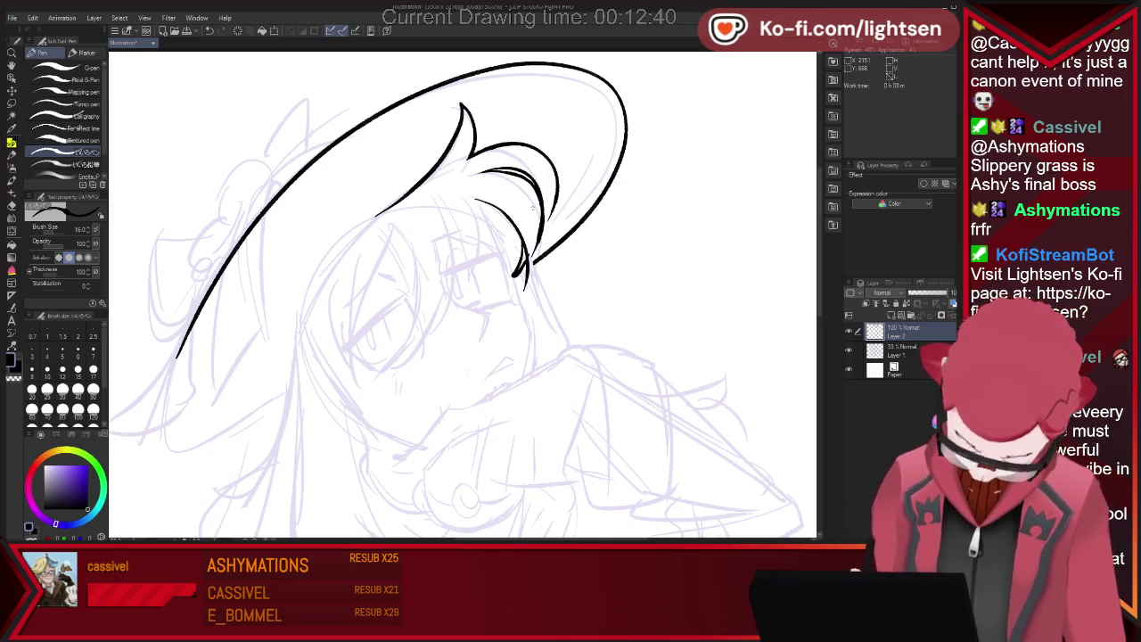
key(ctrl+z)
drag(475, 198, 501, 292)
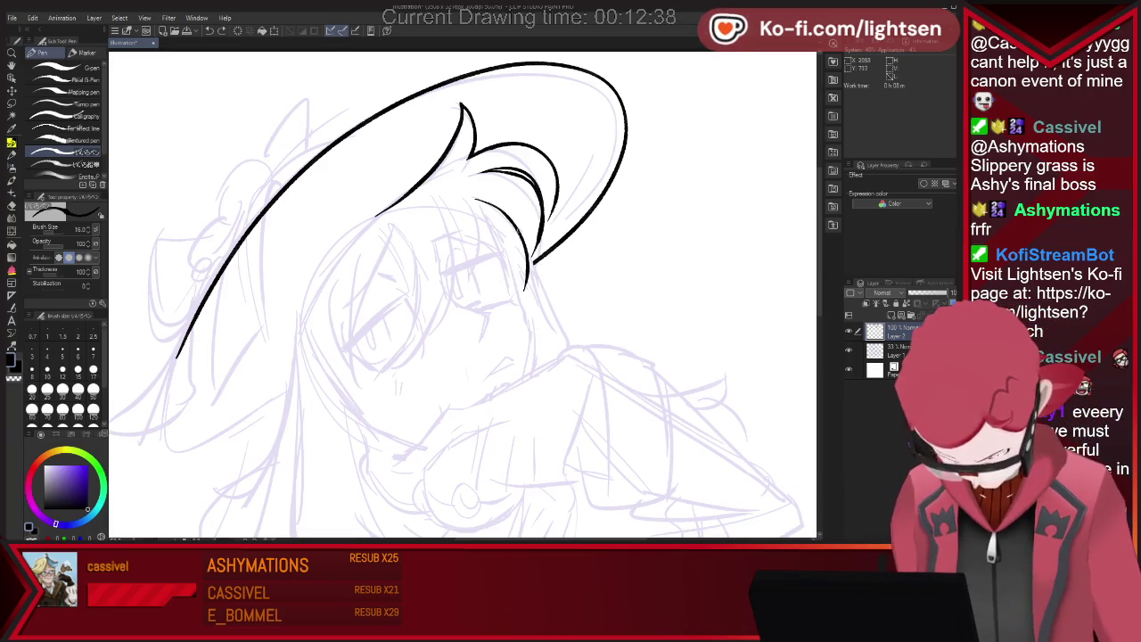
Erase and undo the stray lower tail of the inner brim stroke
key(e)
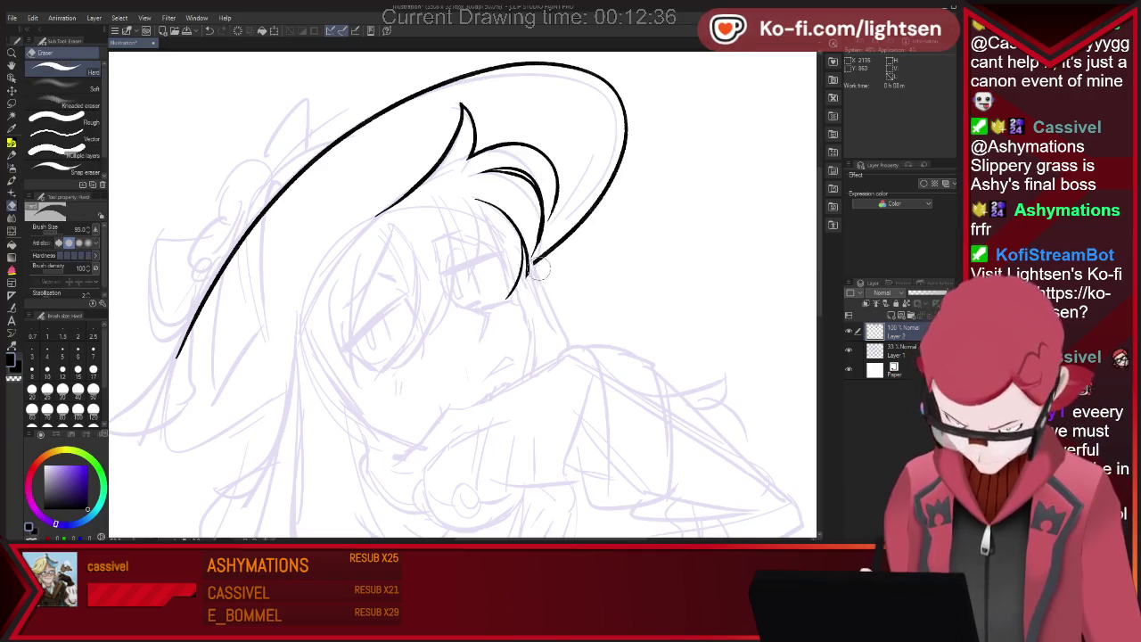
key(p)
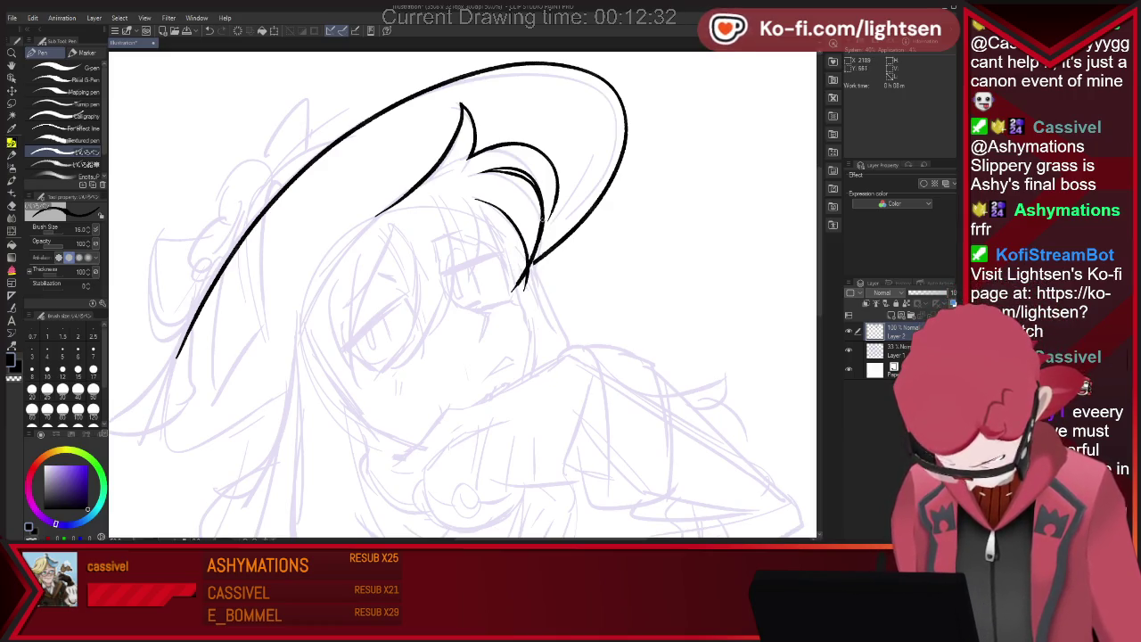
key(e)
key(p)
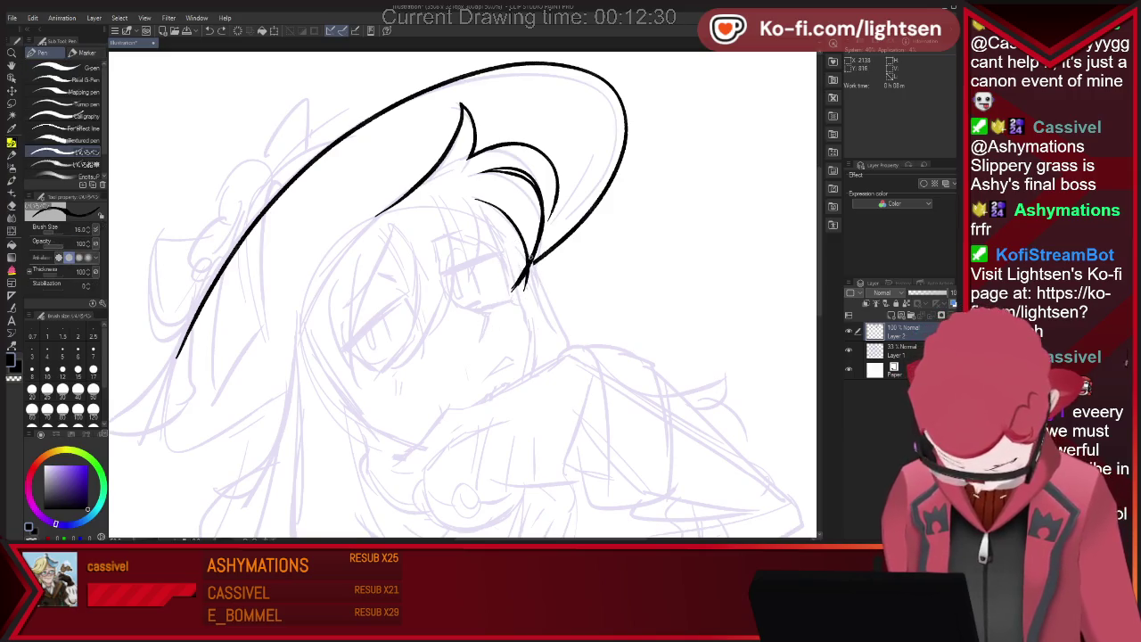
key(e)
drag(535, 270, 509, 290)
key(p)
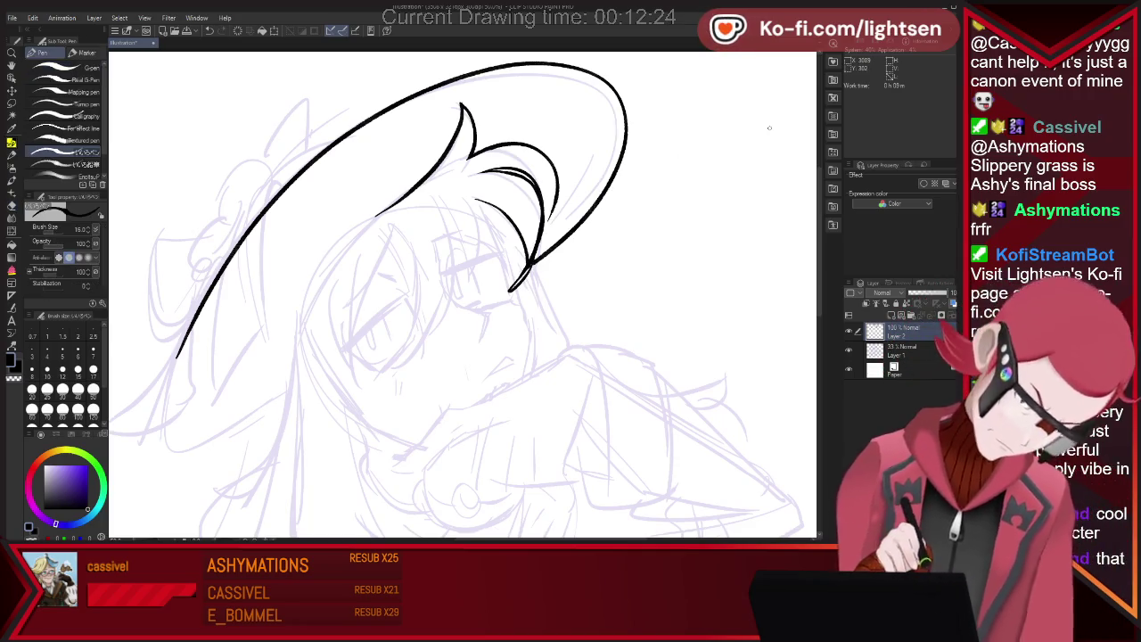
key(ctrl+z)
Remove the thick curled brim stroke, redraw the inner brim curve, and trim it
key(e)
drag(517, 273, 508, 290)
key(p)
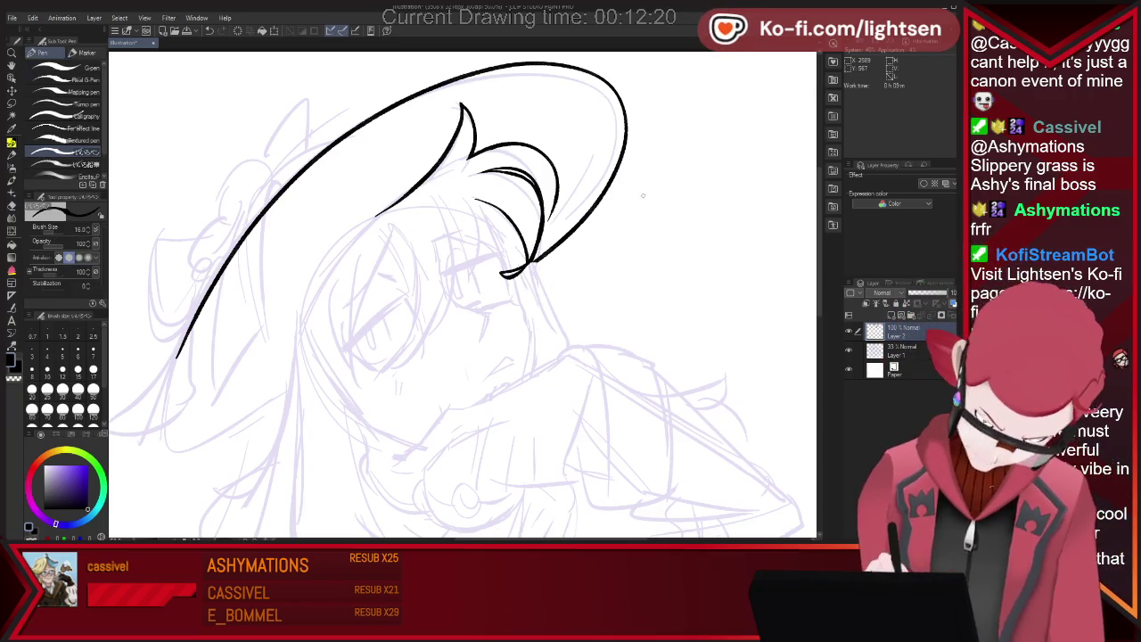
key(ctrl+z)
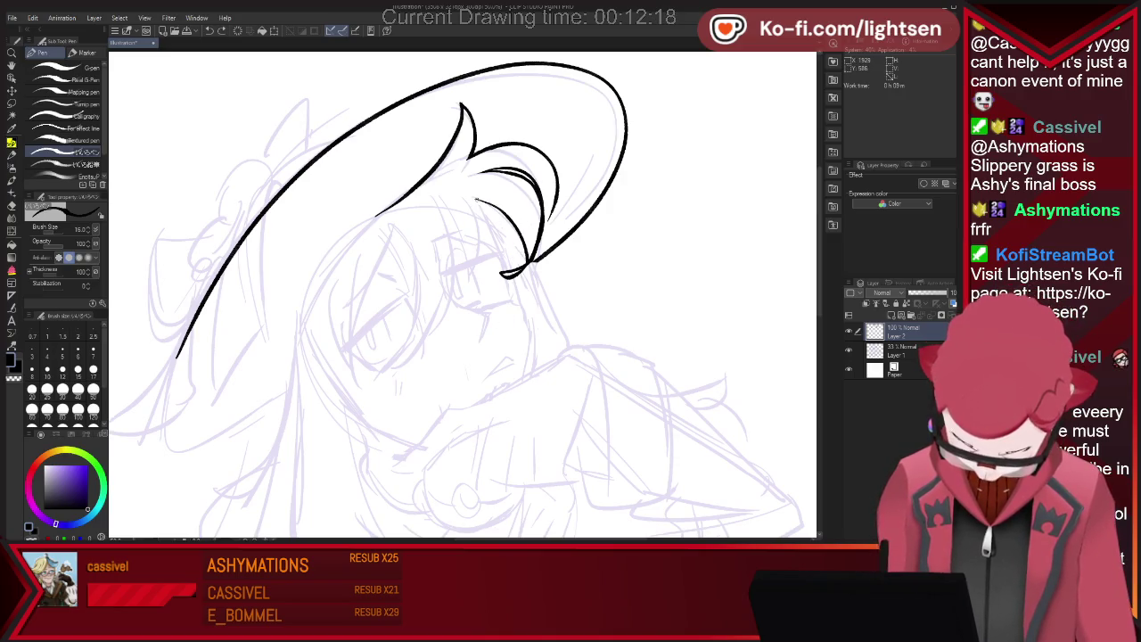
key(ctrl+z)
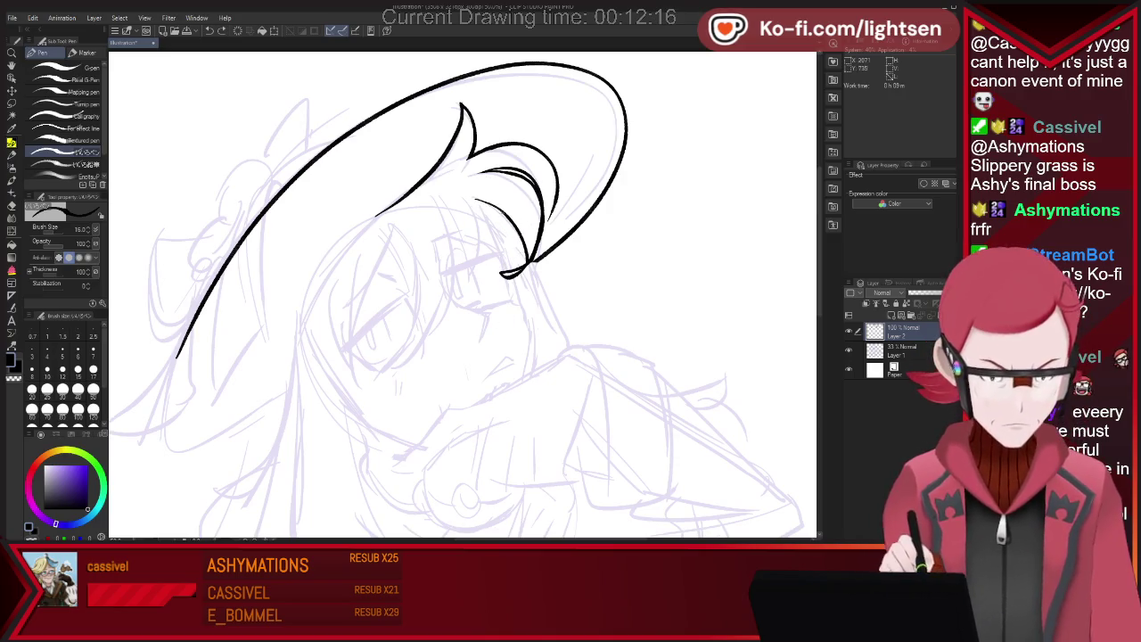
drag(470, 203, 510, 239)
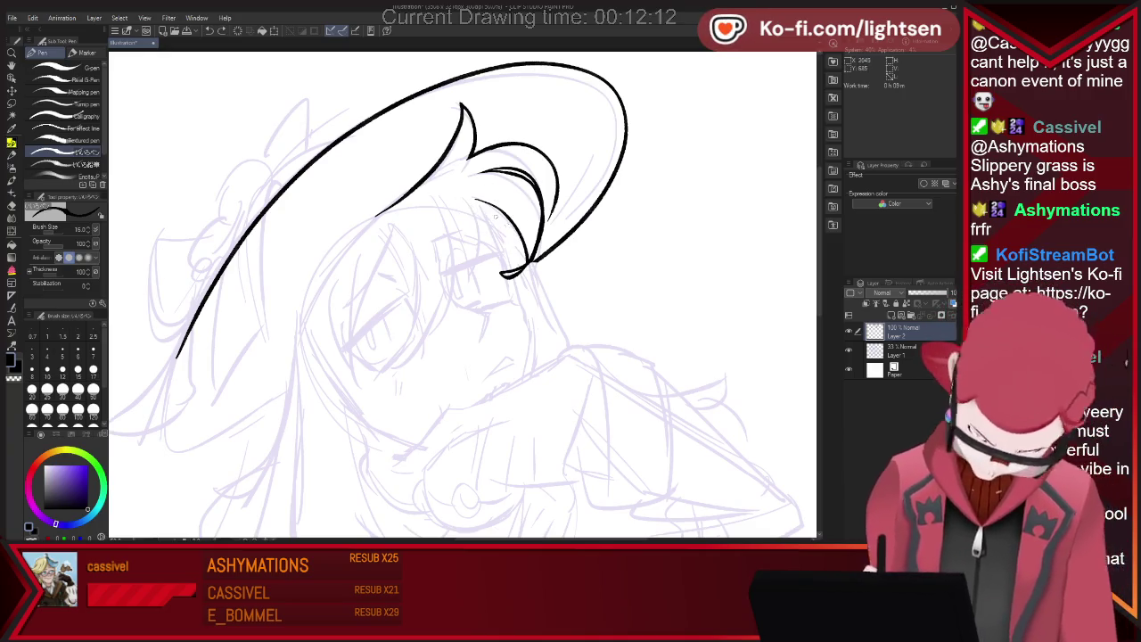
key(e)
drag(470, 203, 508, 227)
Remove the leftover thin brim line and ink a hair strand over the face, trimming its tail
key(p)
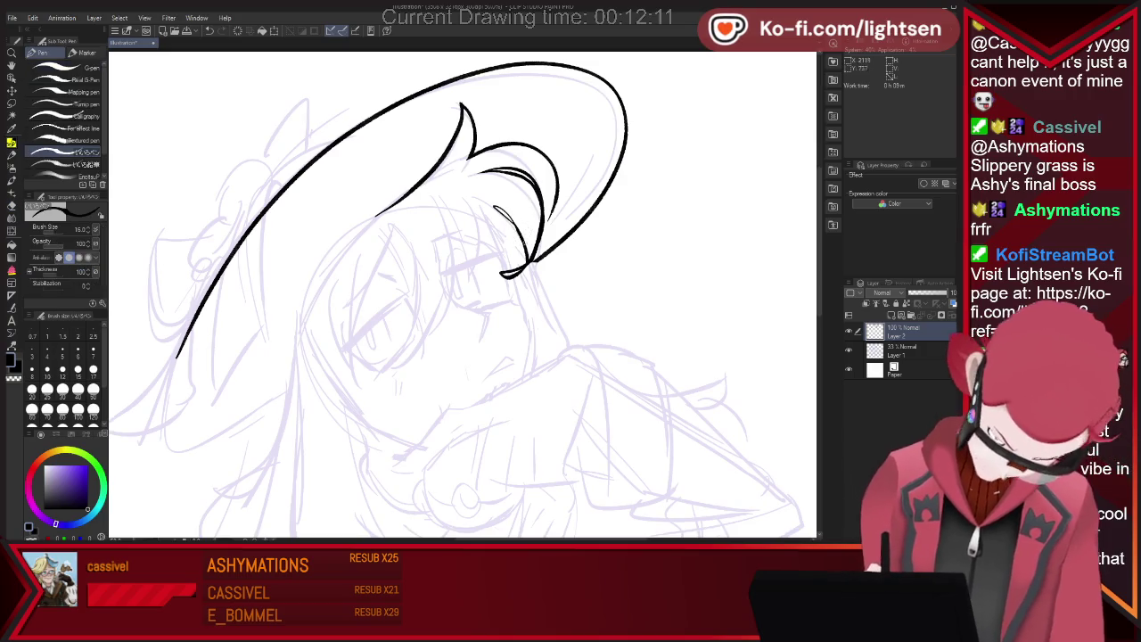
key(ctrl+z)
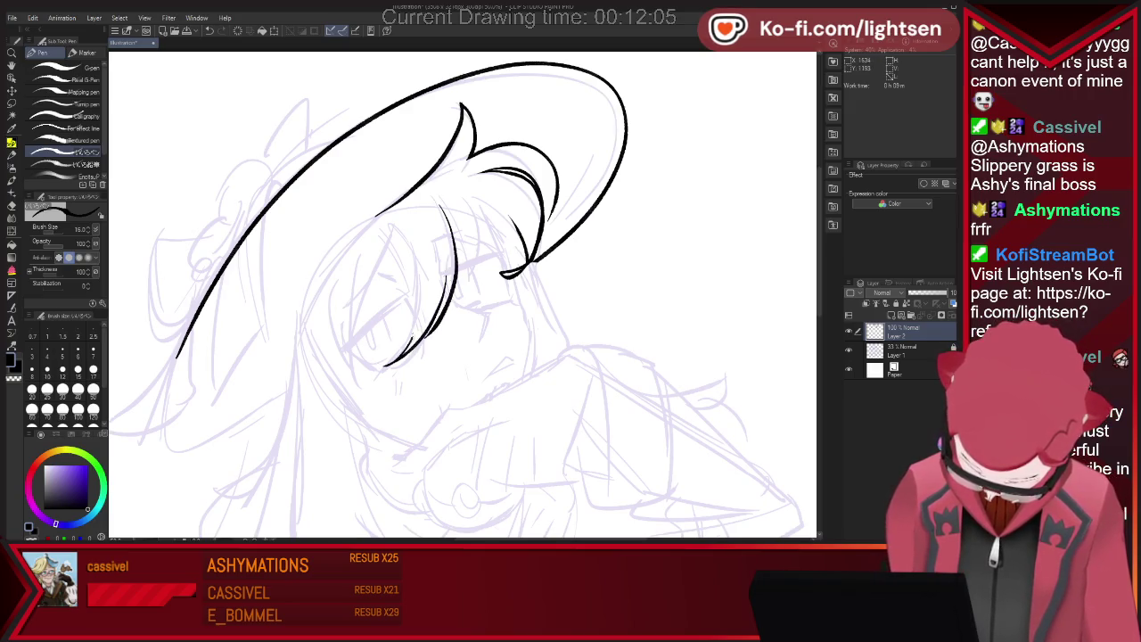
drag(415, 261, 412, 342)
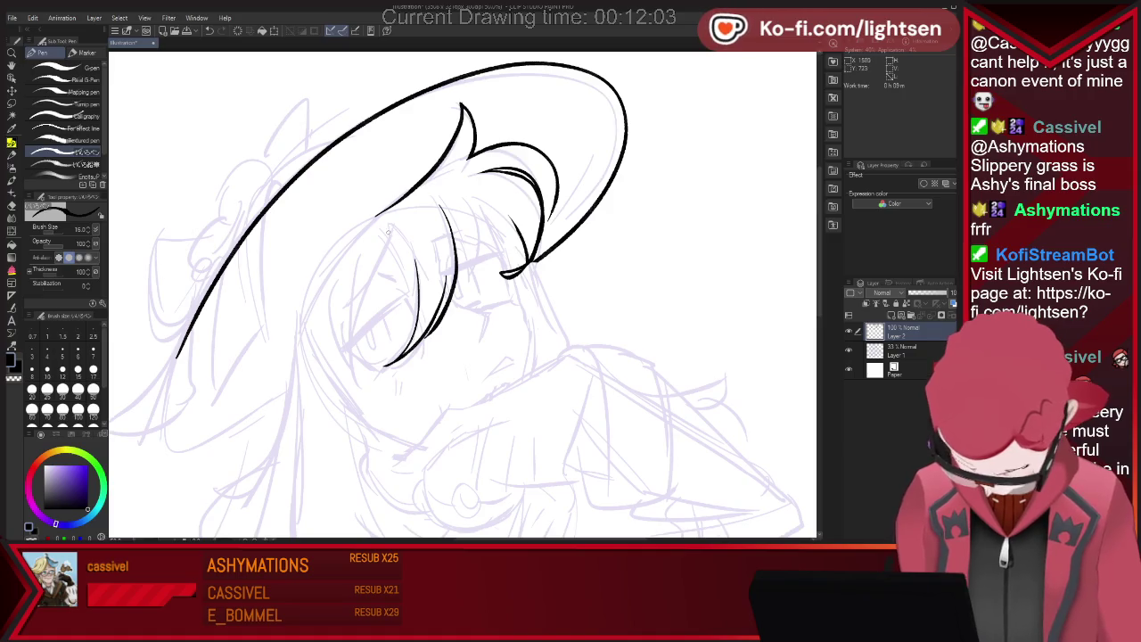
key(e)
key(p)
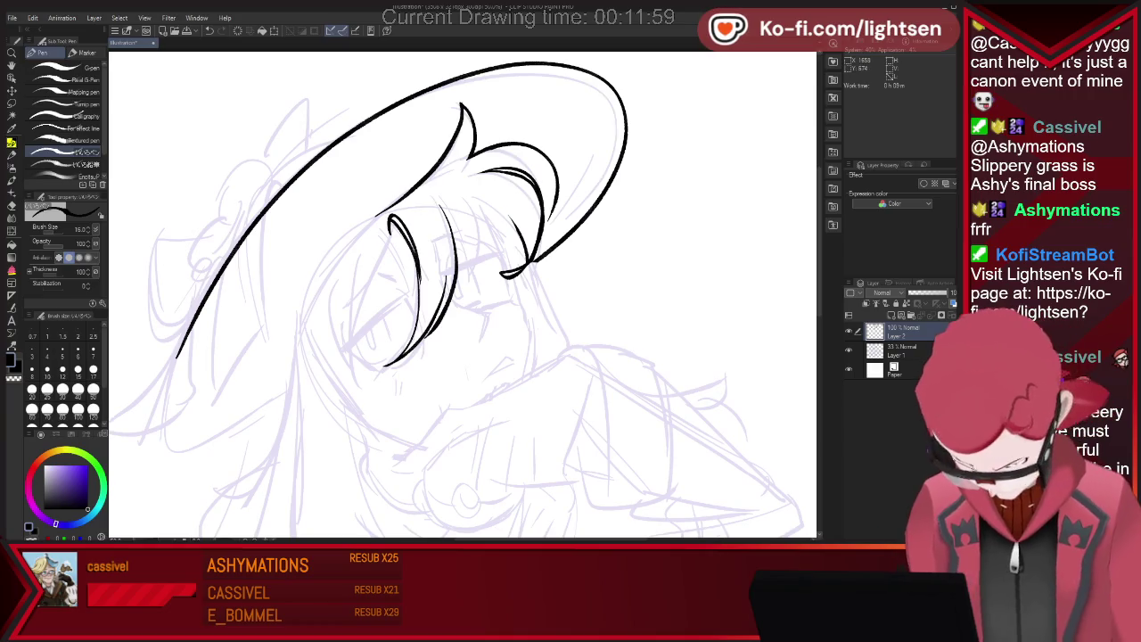
key(e)
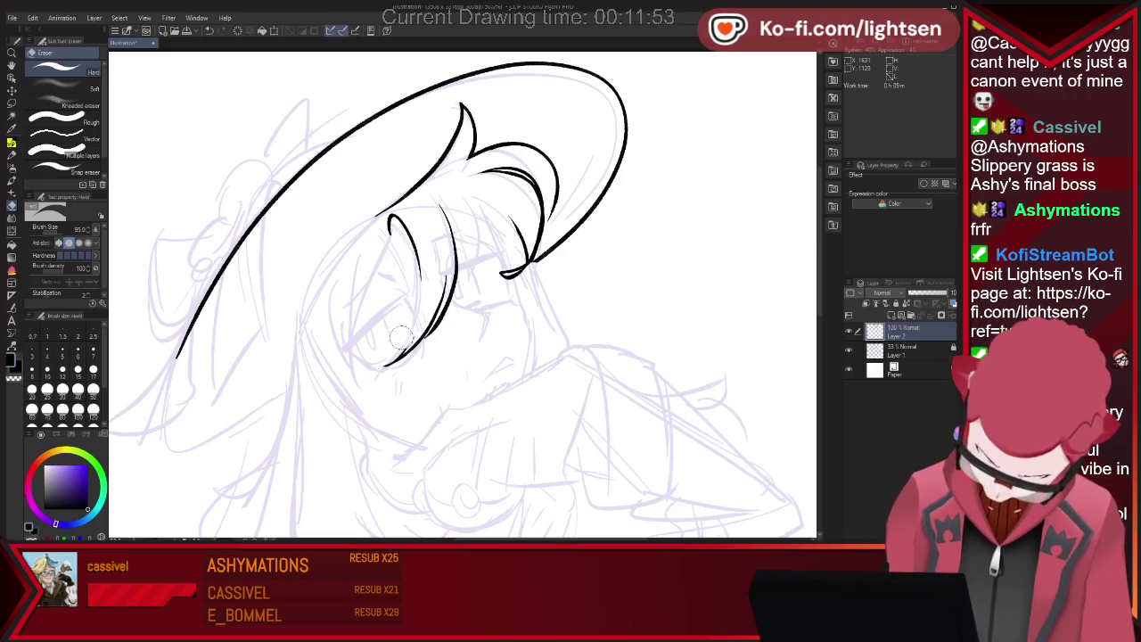
key(p)
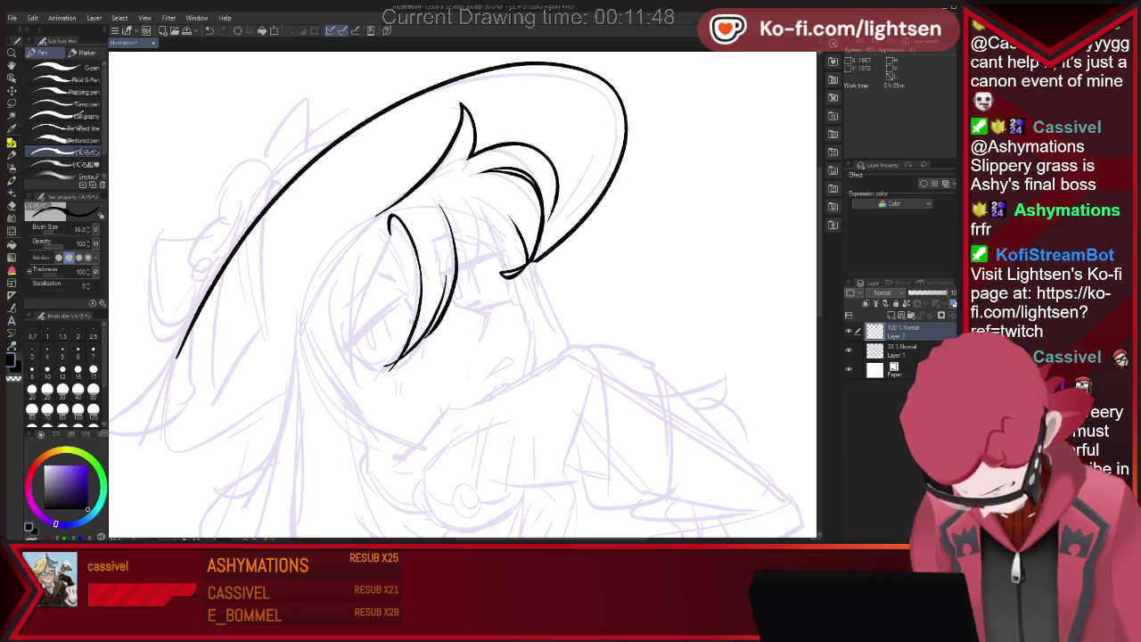
key(e)
drag(392, 363, 370, 398)
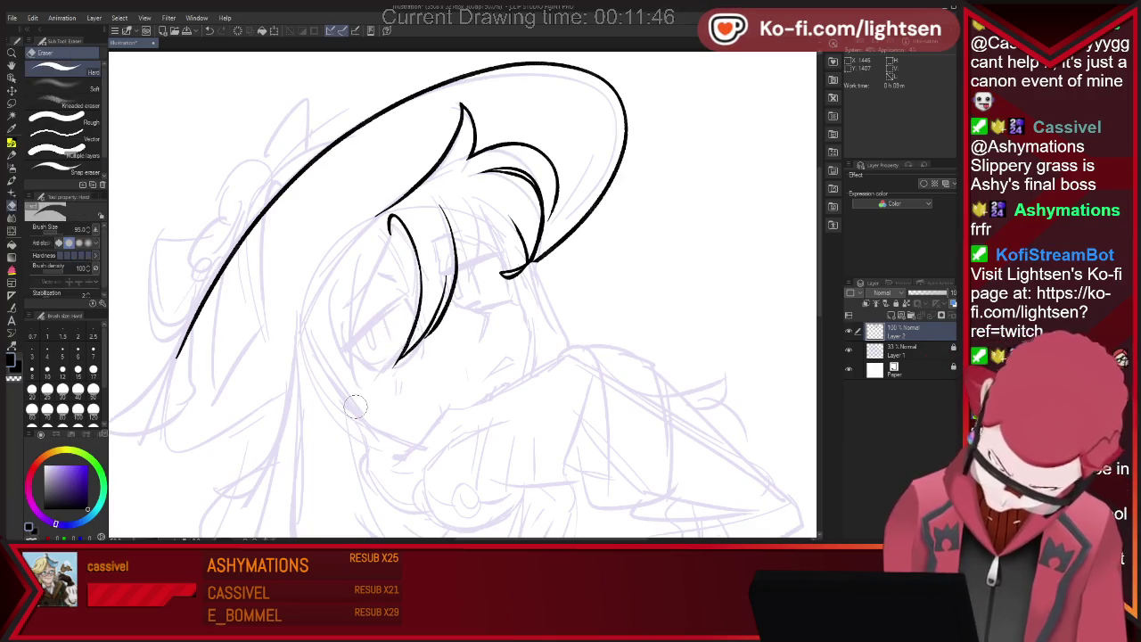
key(p)
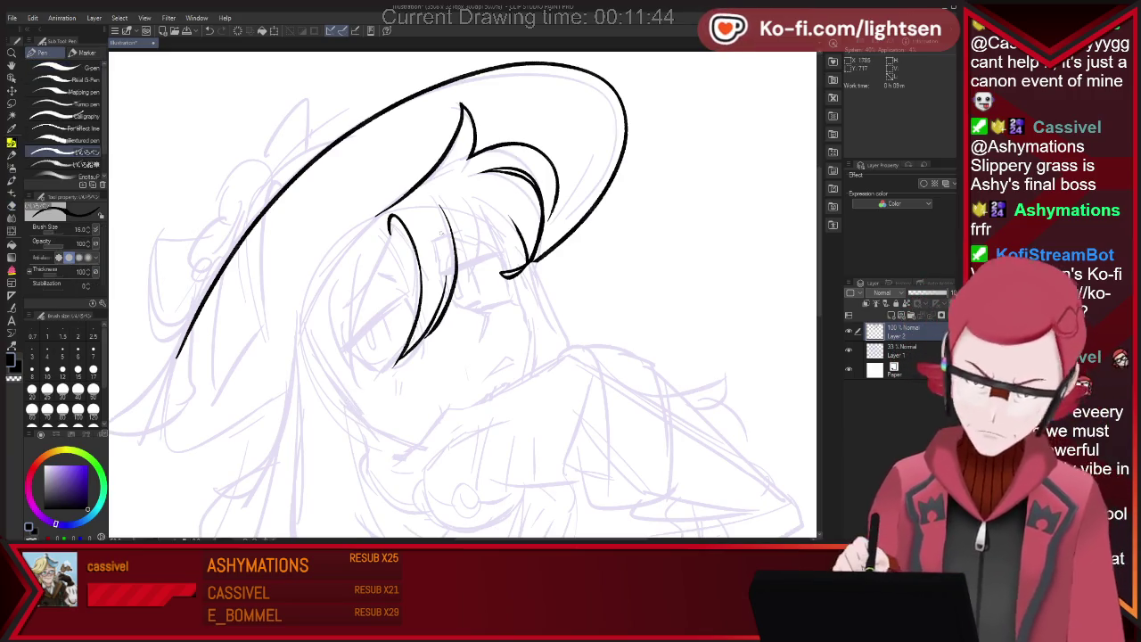
Ink more hair strands under the brim and redraw the left strand curving down the face
drag(444, 221, 460, 299)
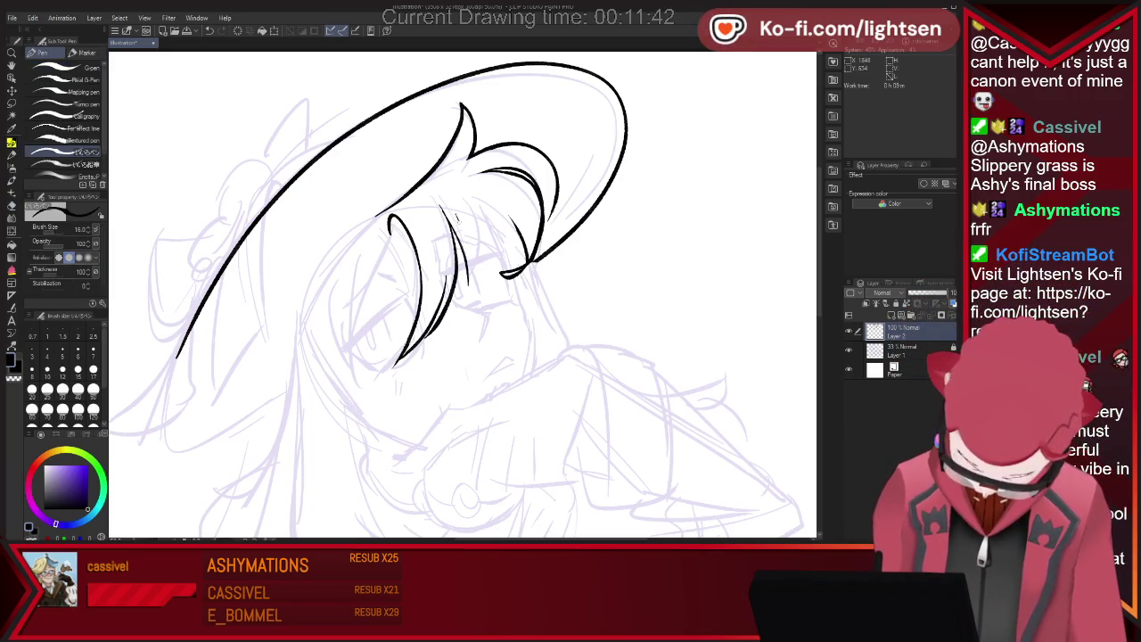
drag(471, 182, 468, 287)
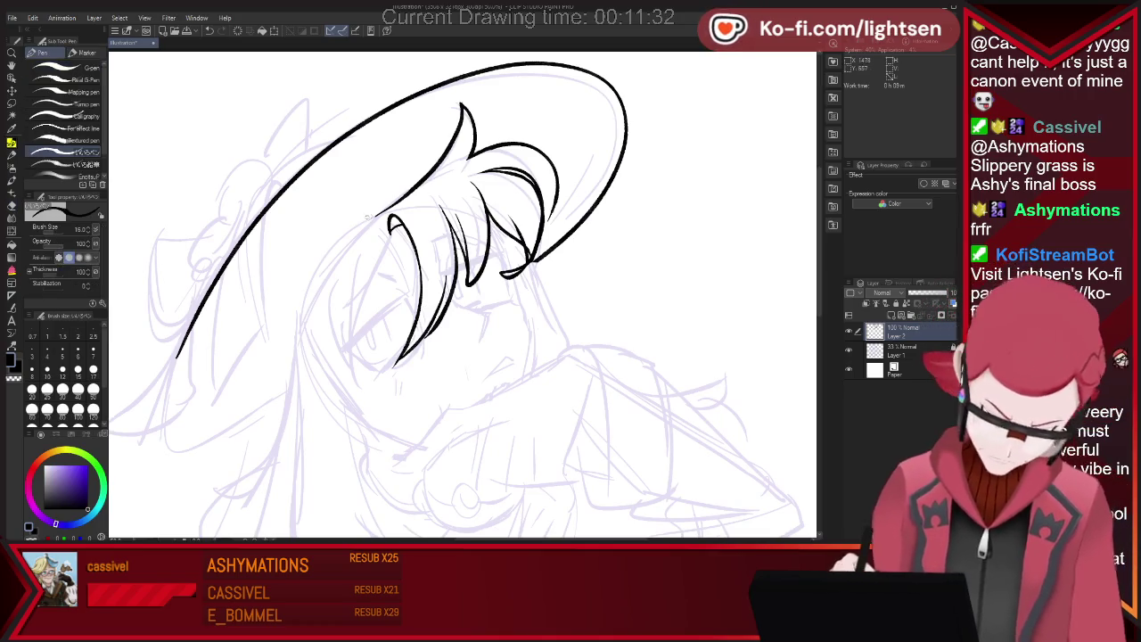
drag(380, 216, 330, 293)
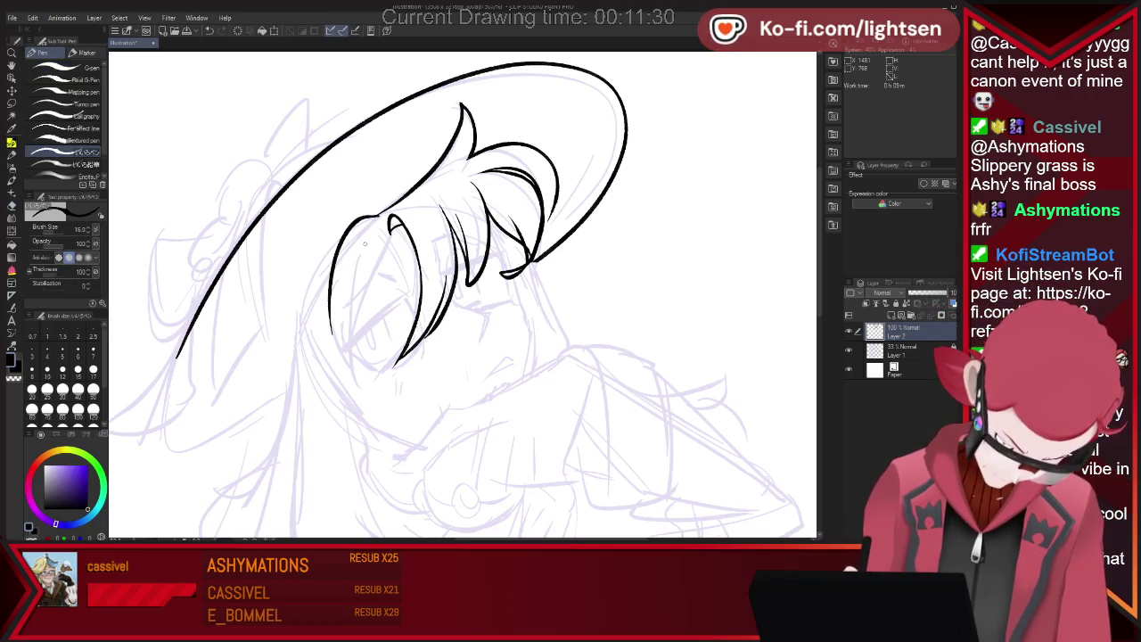
drag(355, 373, 385, 383)
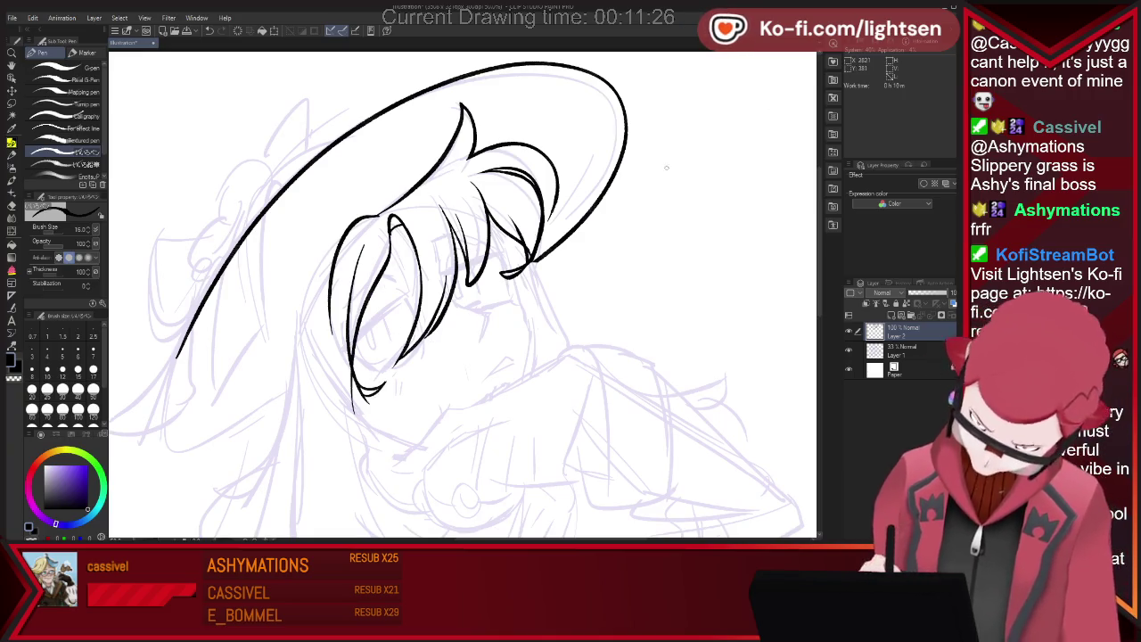
key(e)
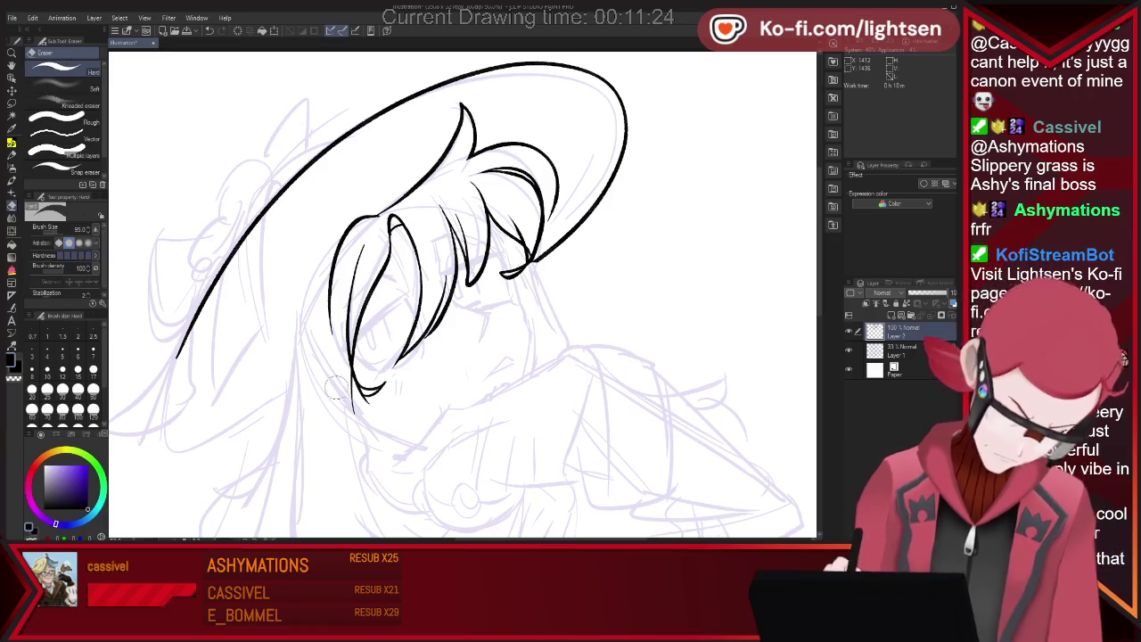
drag(334, 391, 339, 366)
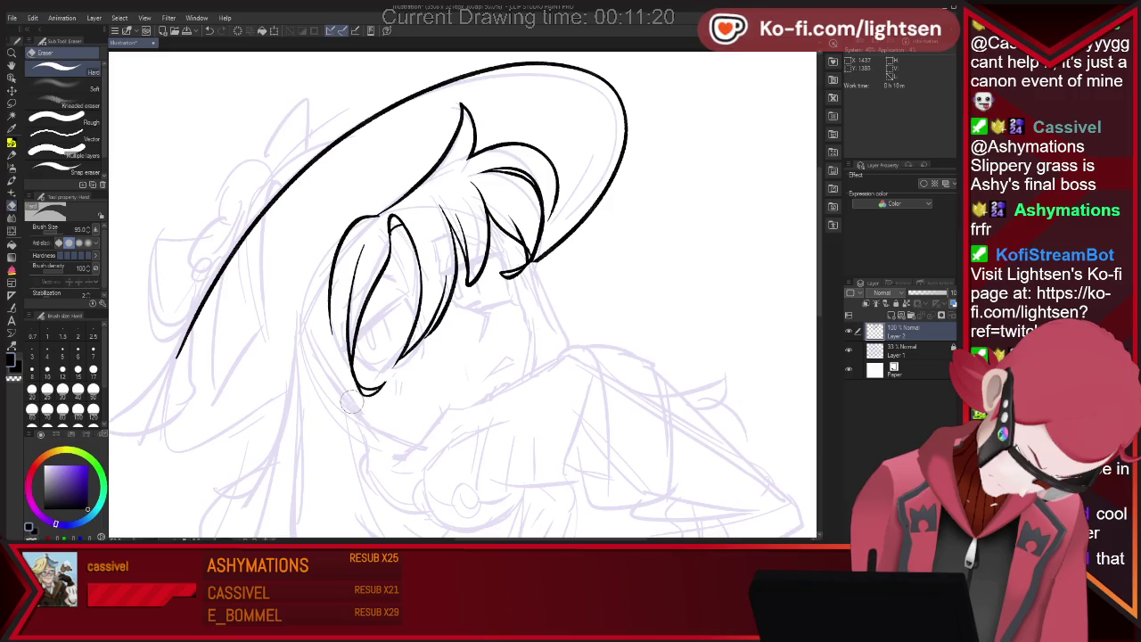
key(p)
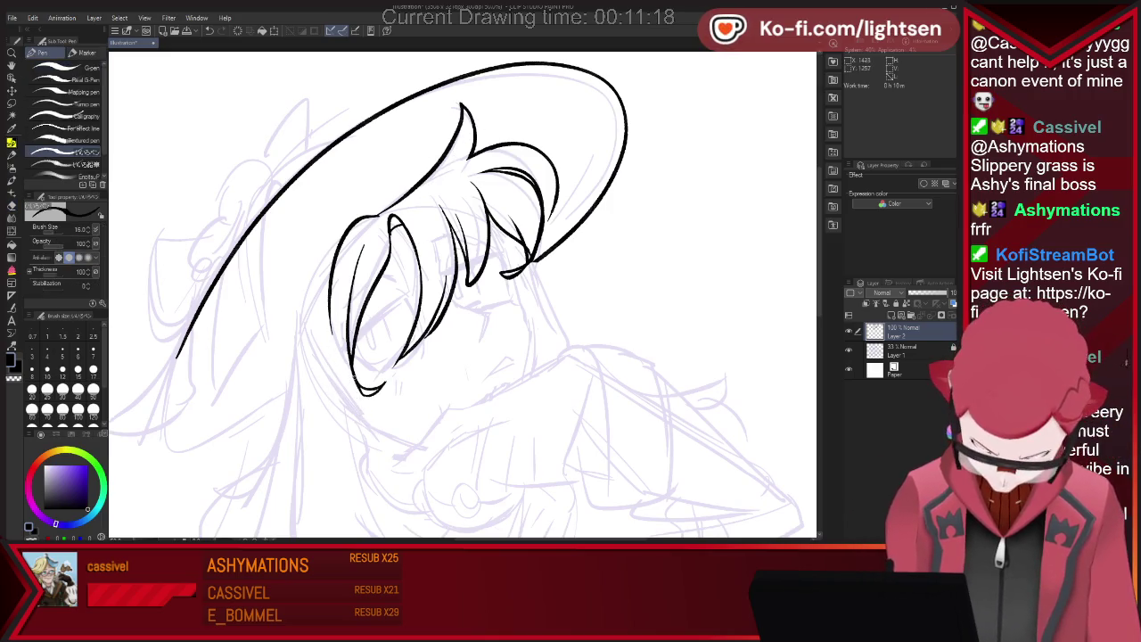
key(ctrl+z)
drag(336, 249, 291, 361)
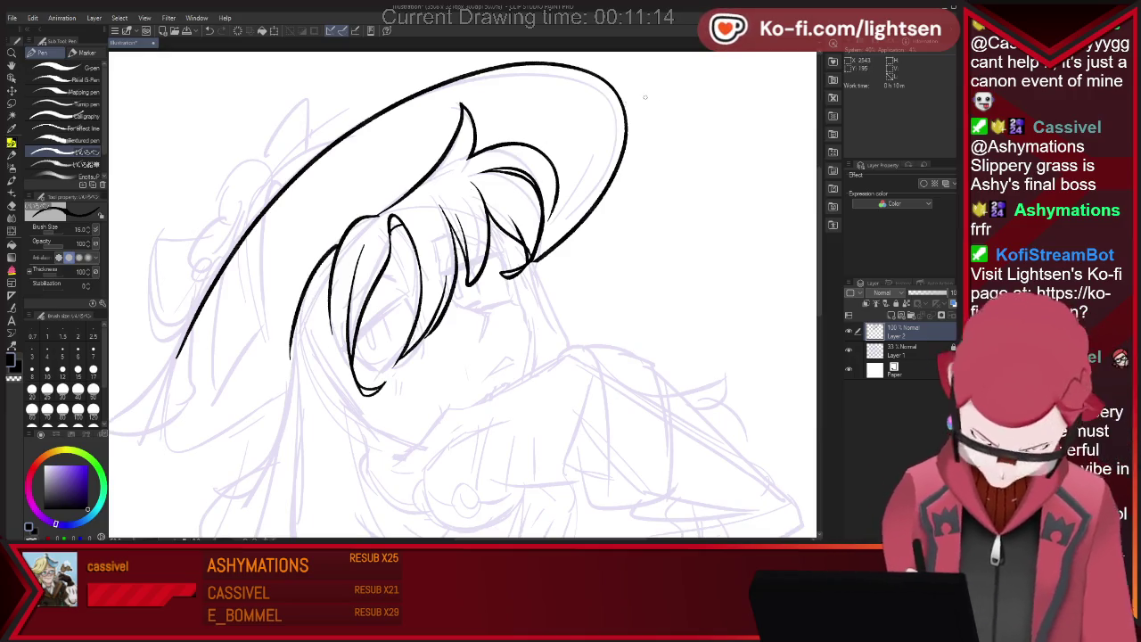
drag(383, 214, 339, 239)
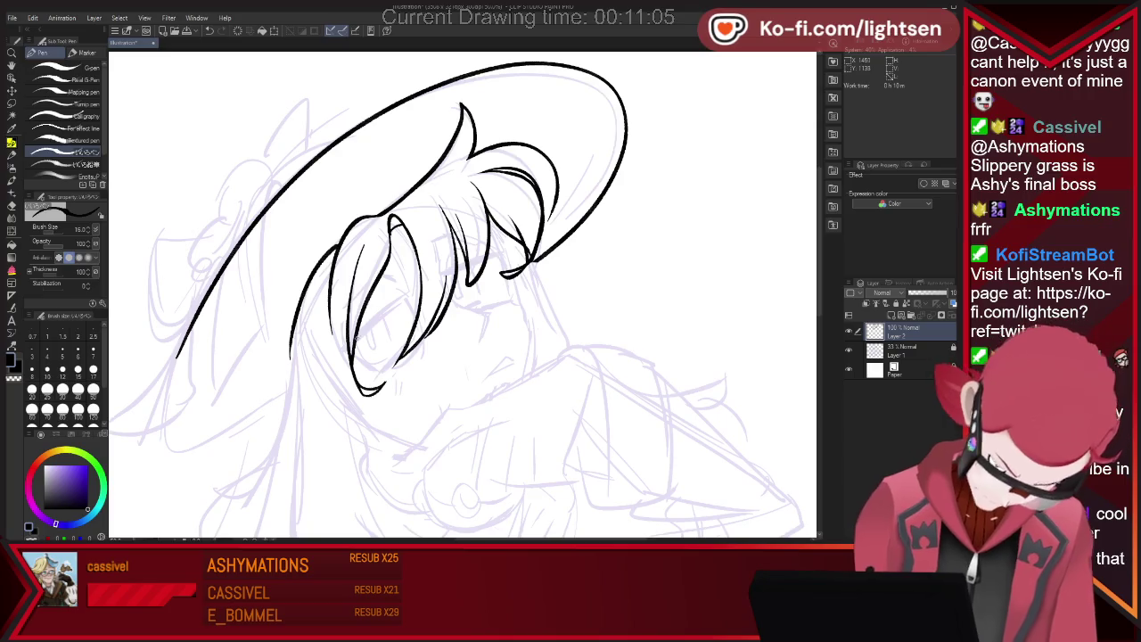
Draw a thick closed-eye lid line and darken the lashes by the right eye
drag(357, 335, 403, 300)
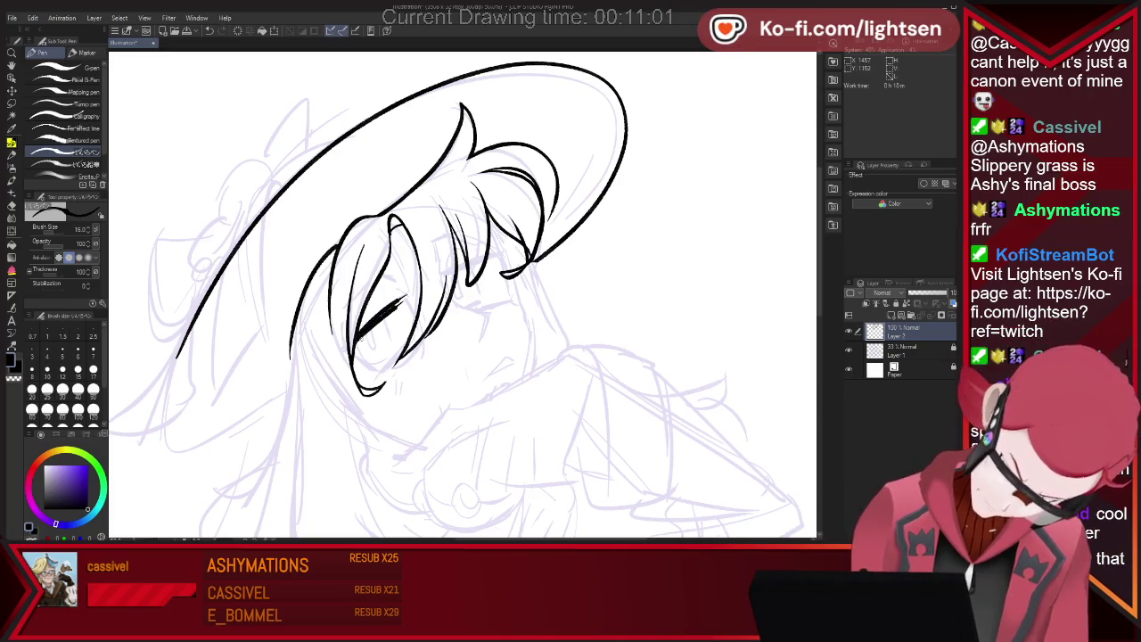
drag(356, 336, 412, 294)
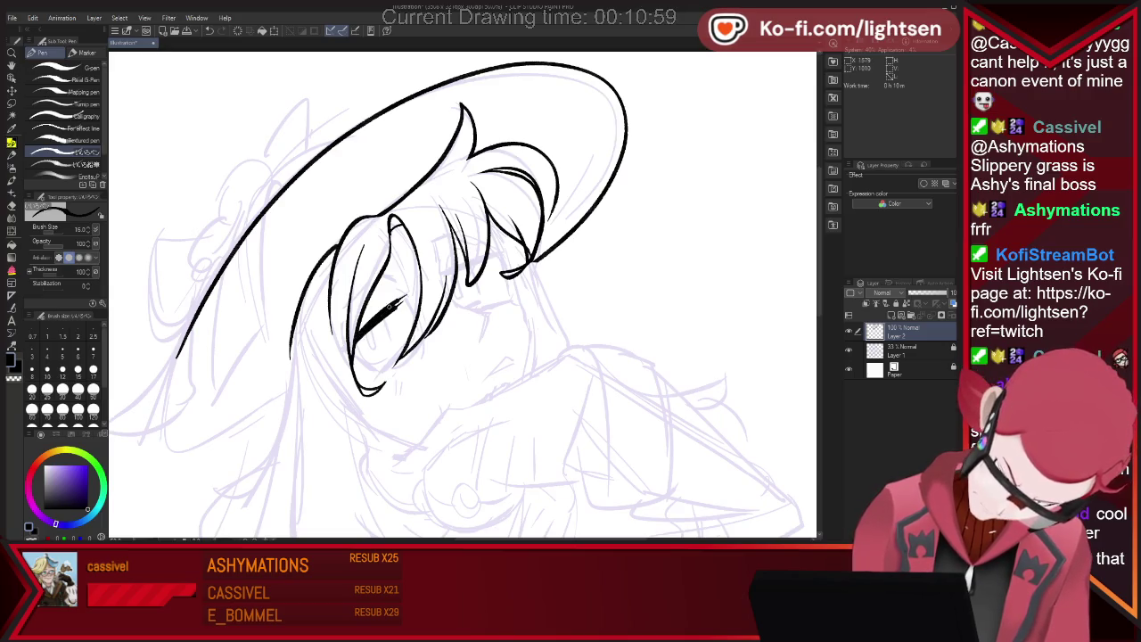
key(ctrl+z)
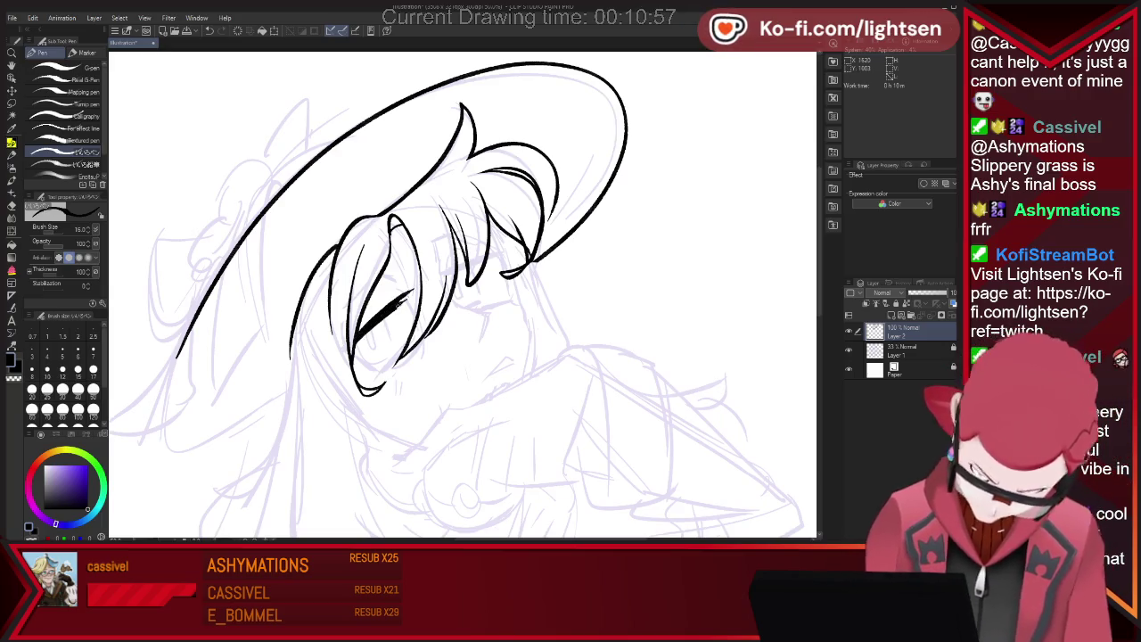
drag(356, 336, 412, 294)
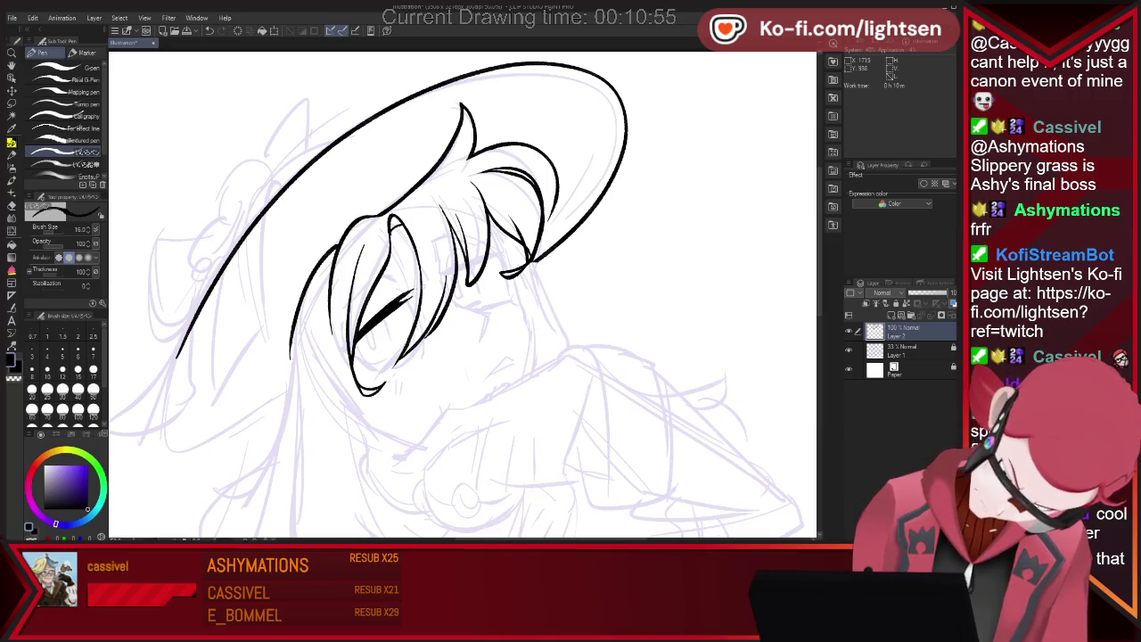
click(460, 266)
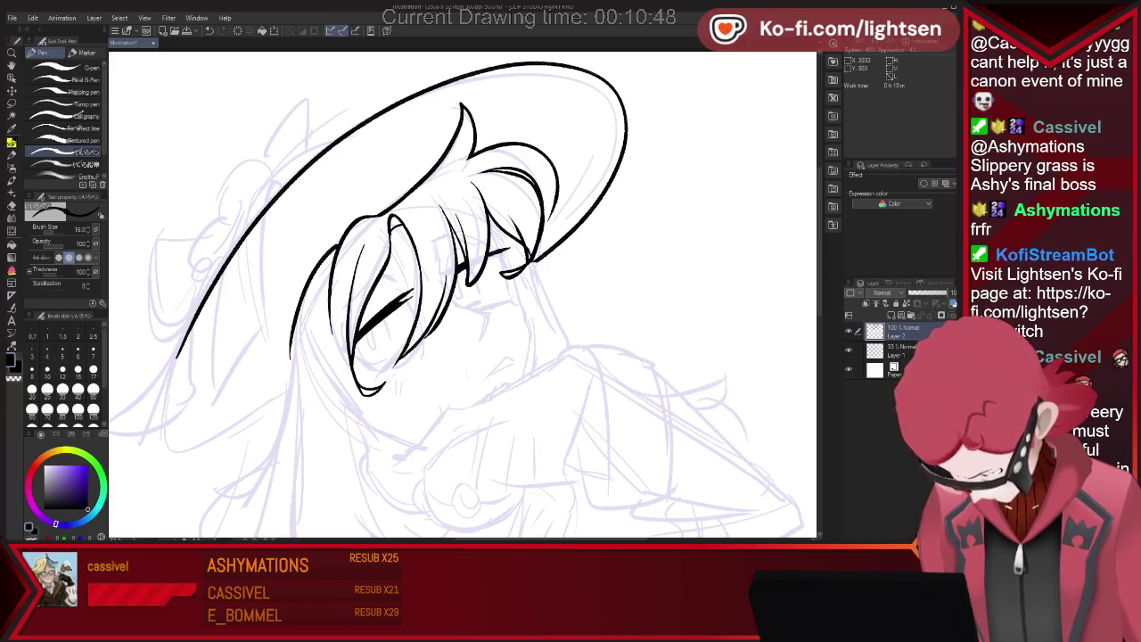
drag(486, 257, 512, 252)
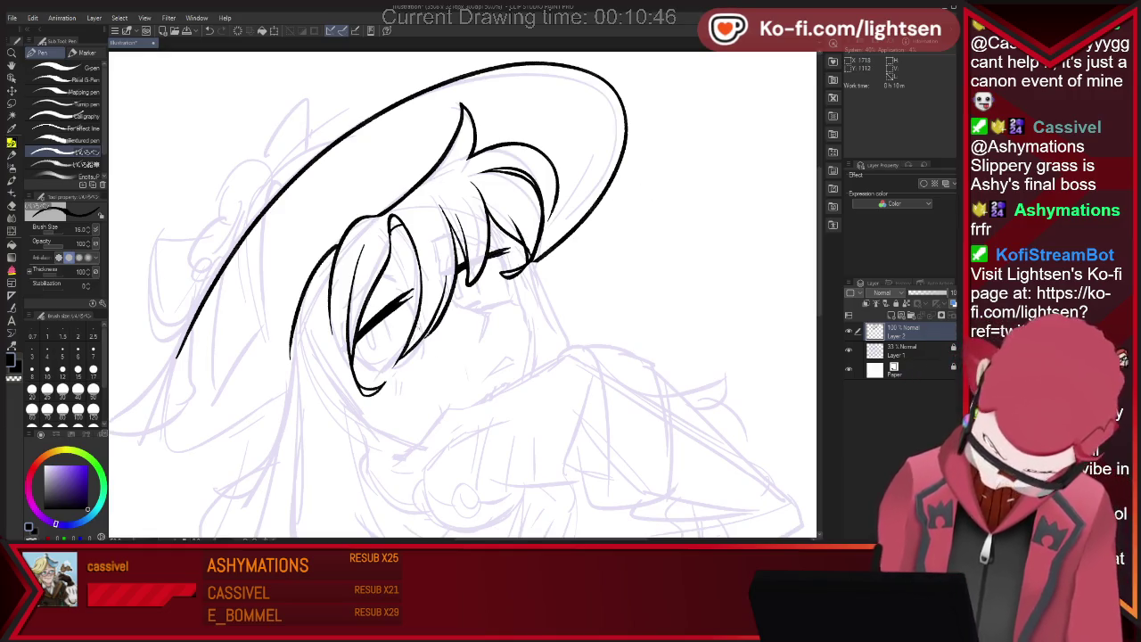
Add a stroke below the right eye, cheek blush marks, and the nose placed slightly lower
drag(496, 259, 513, 305)
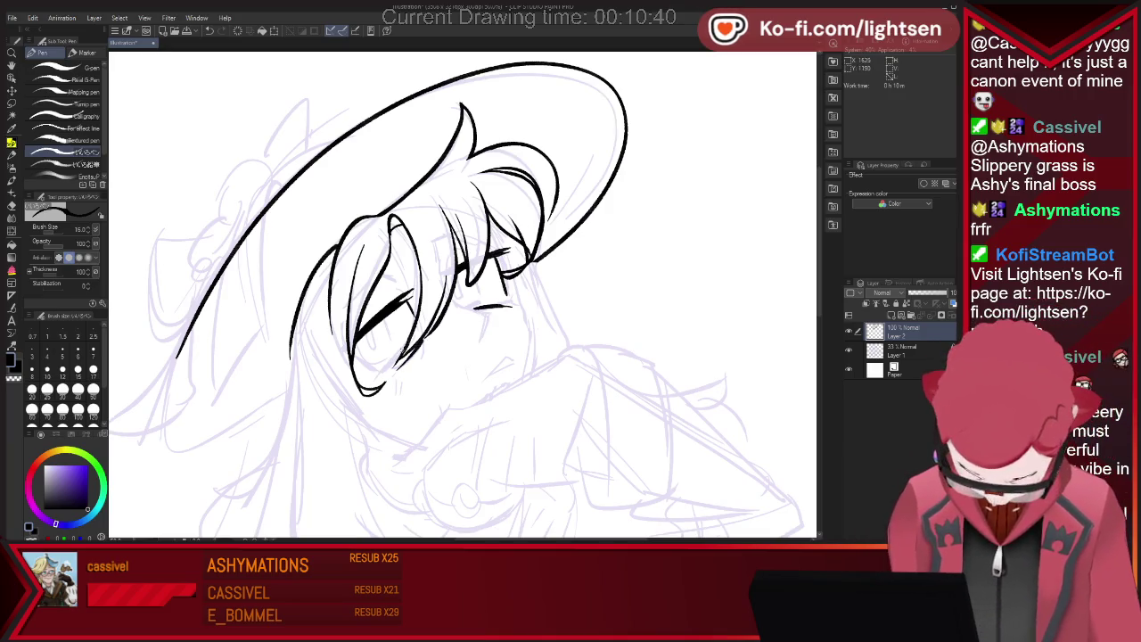
drag(360, 371, 387, 358)
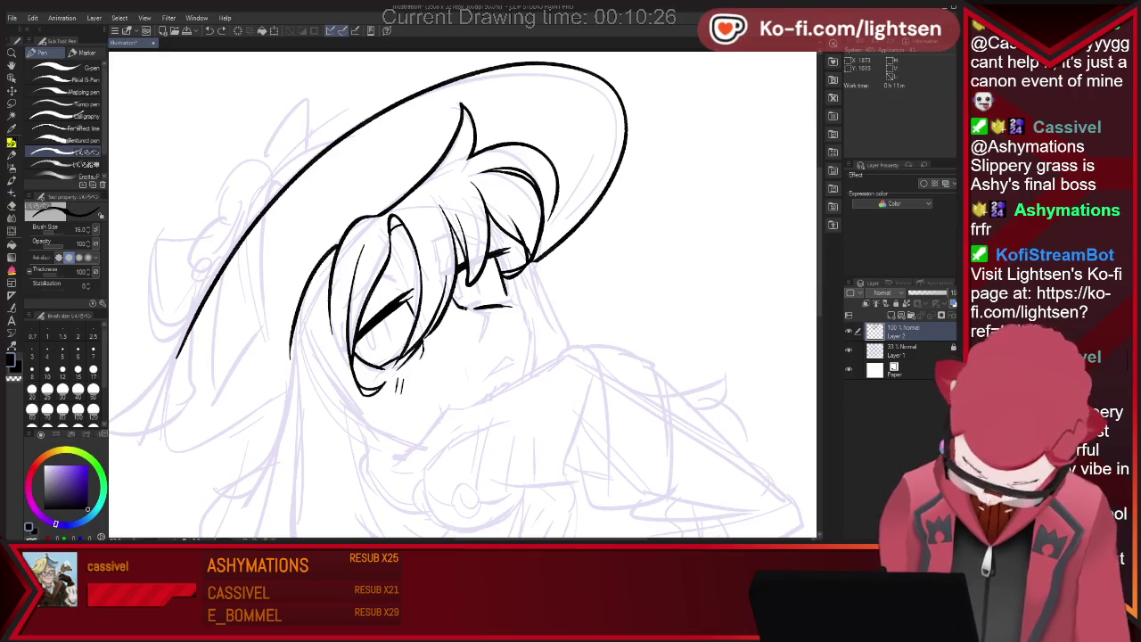
drag(484, 312, 472, 335)
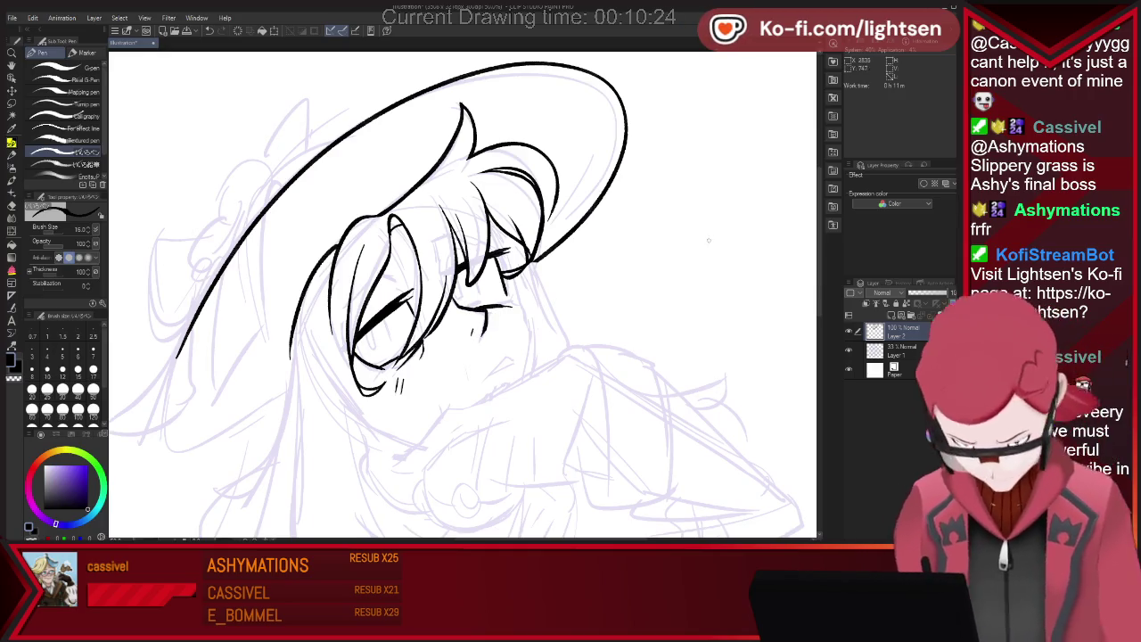
key(ctrl+z)
drag(468, 331, 500, 360)
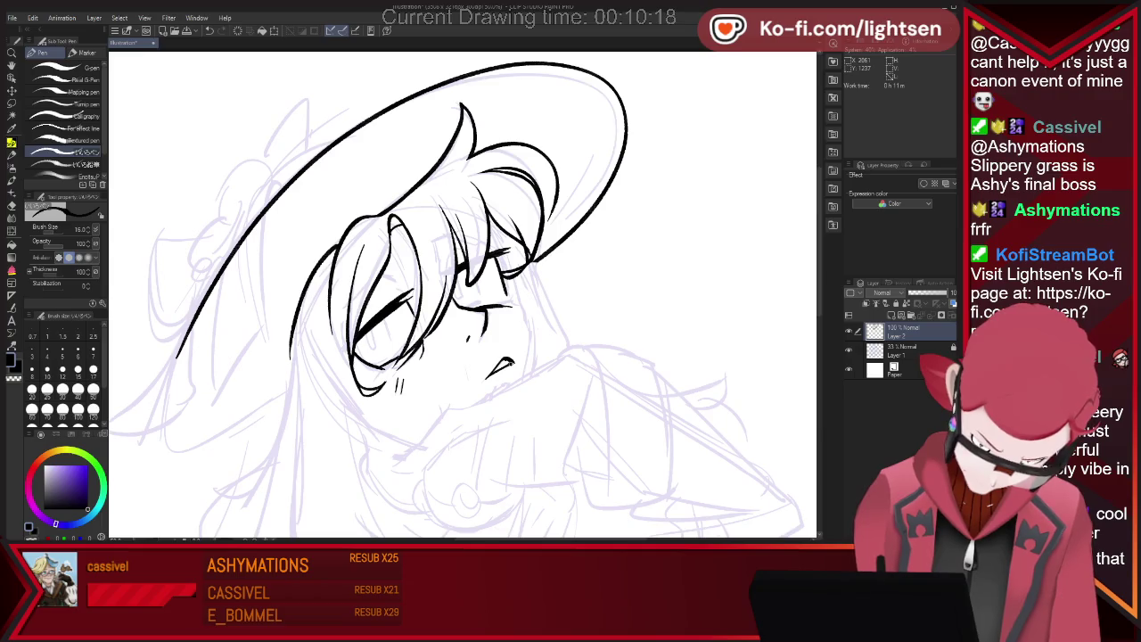
Drop the extra lash and jaw strokes and draw the chin line under the face
drag(510, 266, 516, 294)
key(ctrl+z)
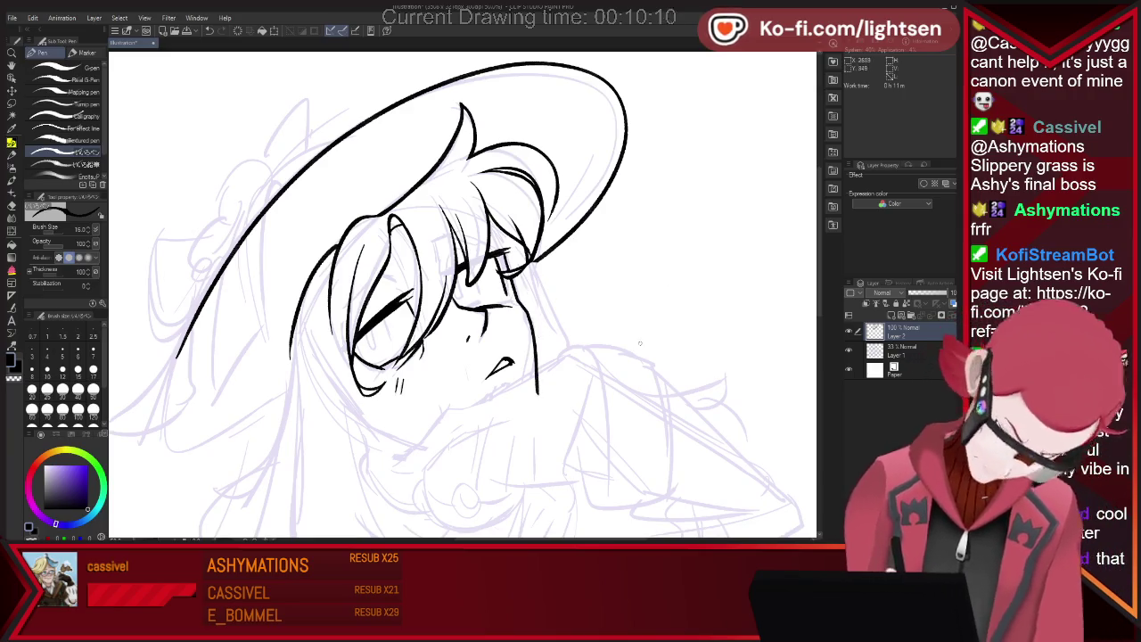
key(ctrl+z)
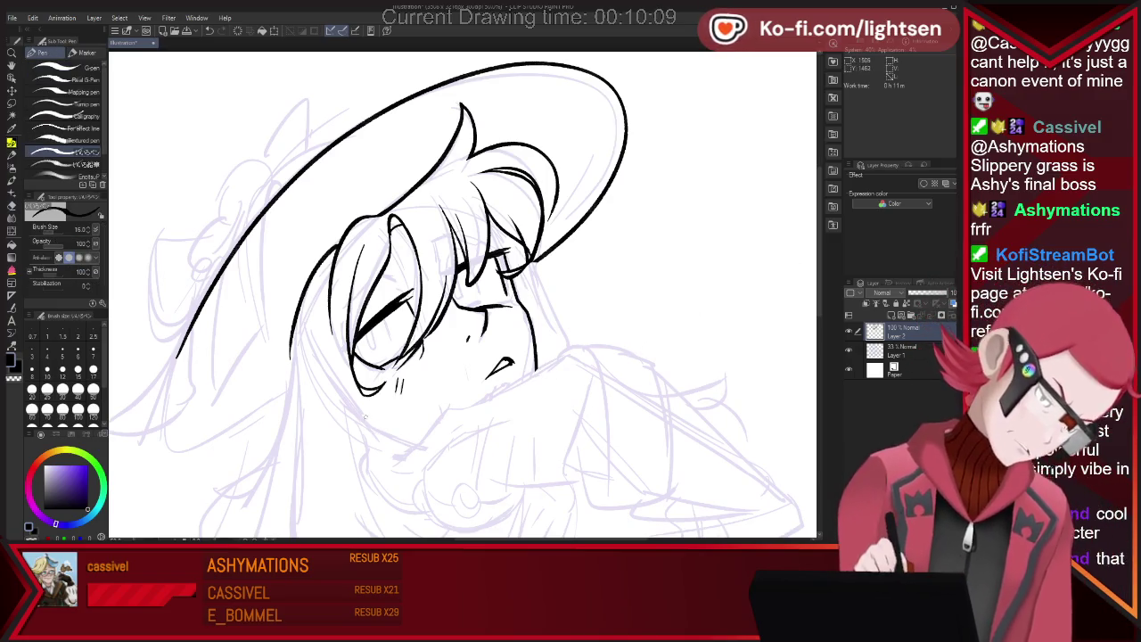
mouse_move(352, 403)
mouse_down()
mouse_move(450, 450)
mouse_move(421, 445)
mouse_up()
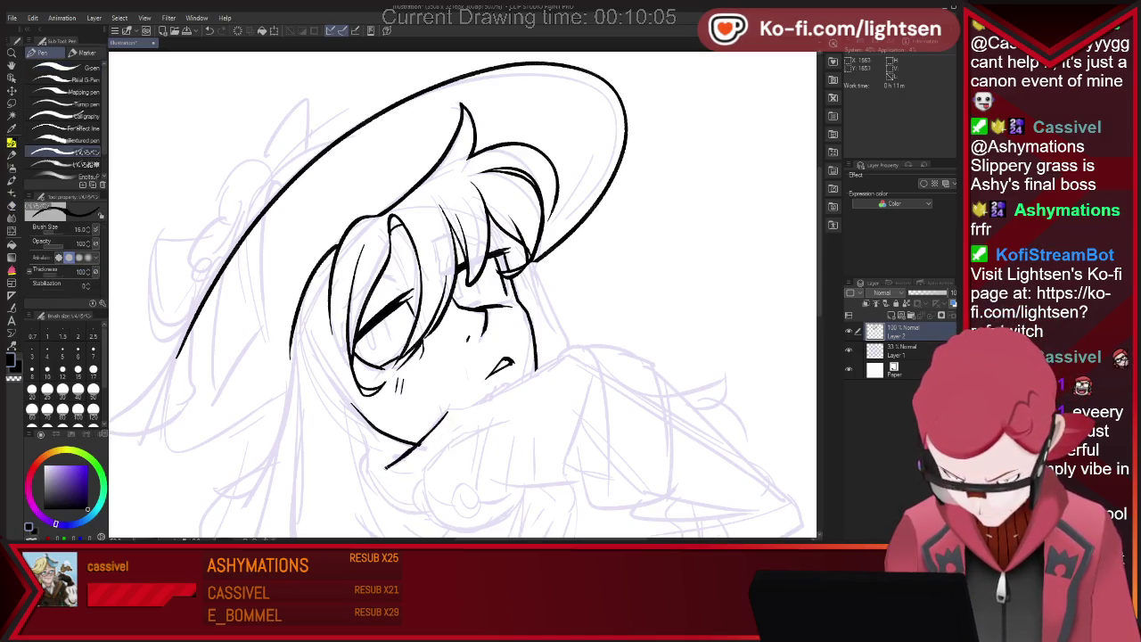
Replace the stray chin stroke with a left-face line, then ink the hand's right edge and wrist
key(ctrl+z)
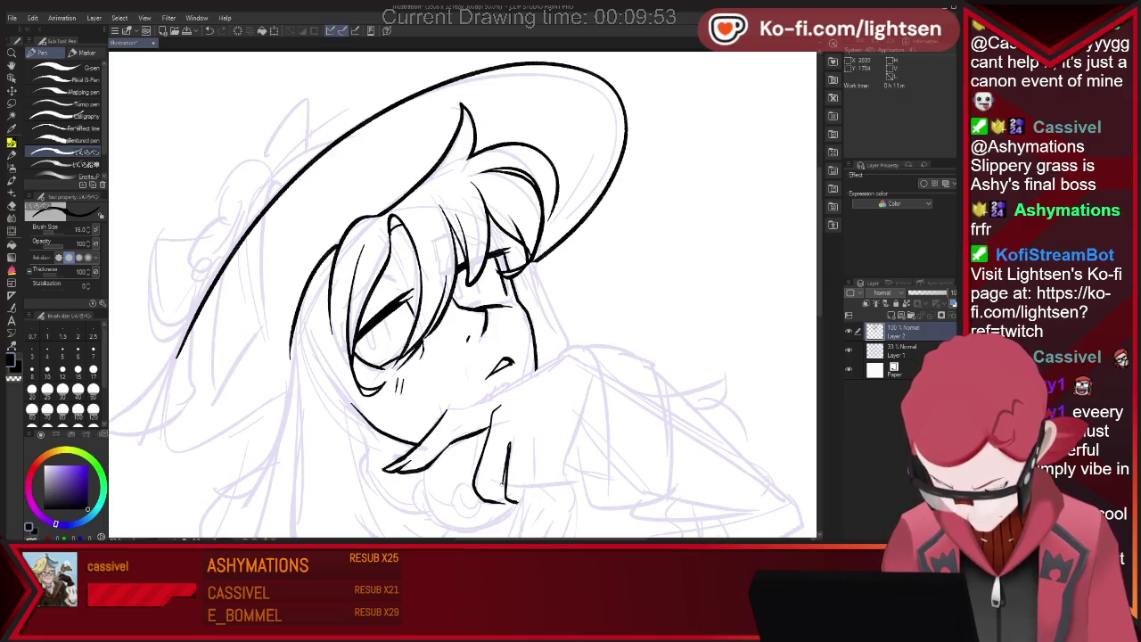
drag(295, 323, 291, 359)
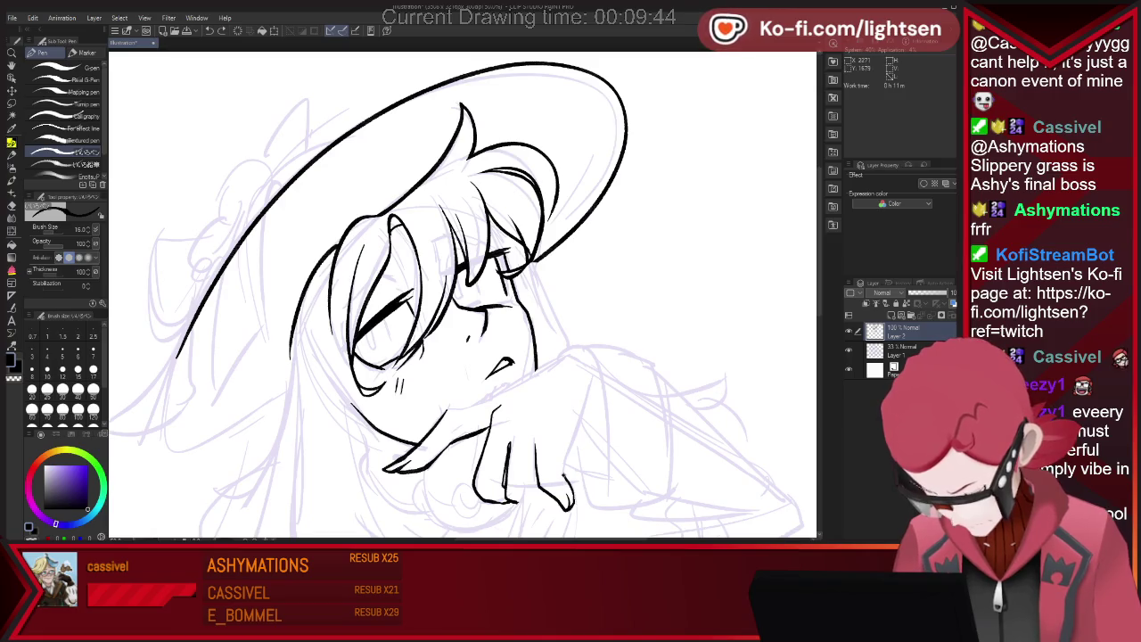
drag(590, 397, 596, 379)
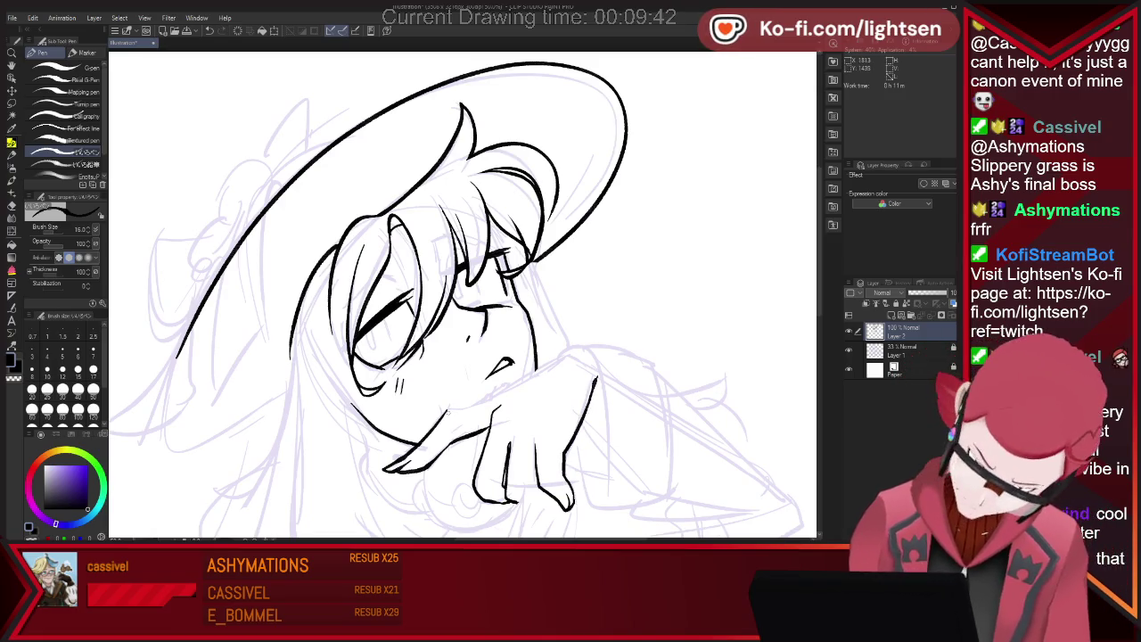
drag(510, 383, 585, 349)
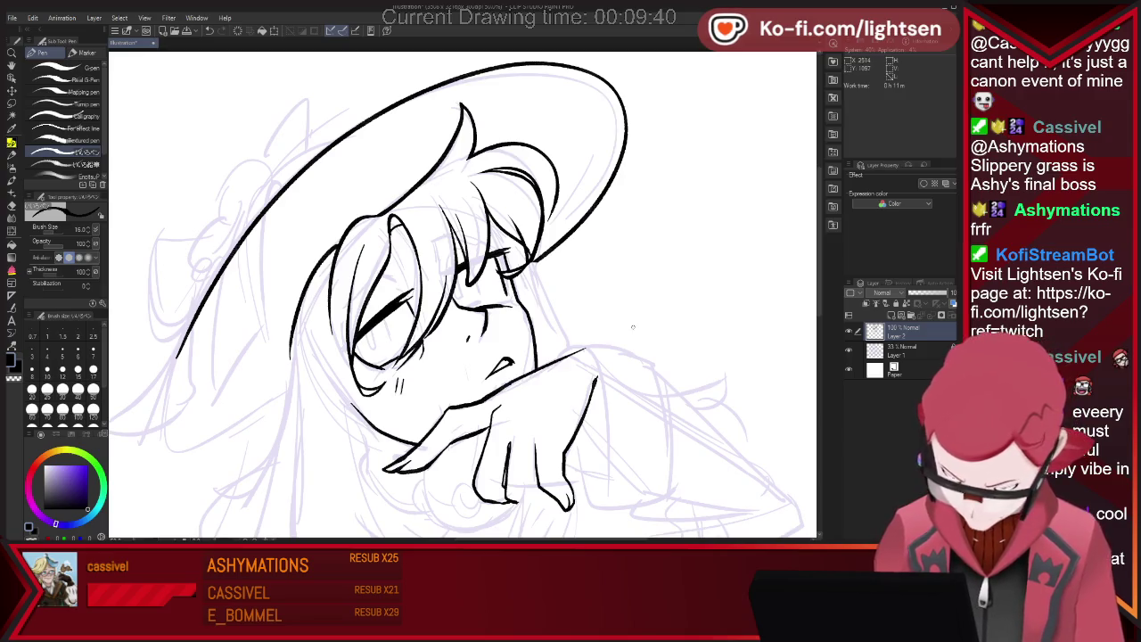
key(ctrl+z)
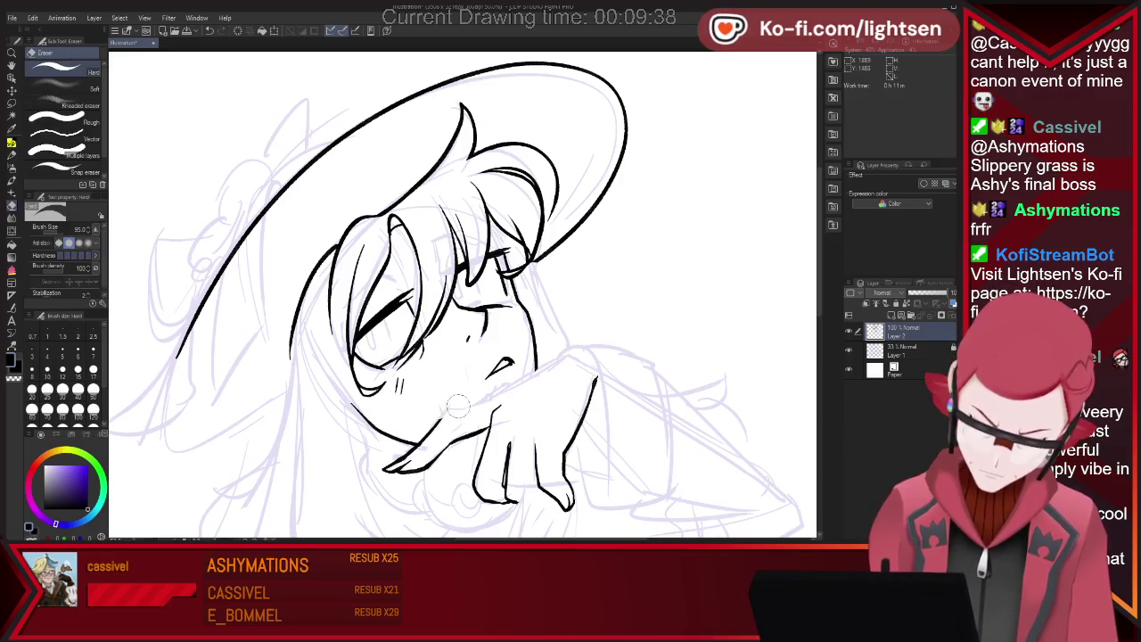
key(ctrl+y)
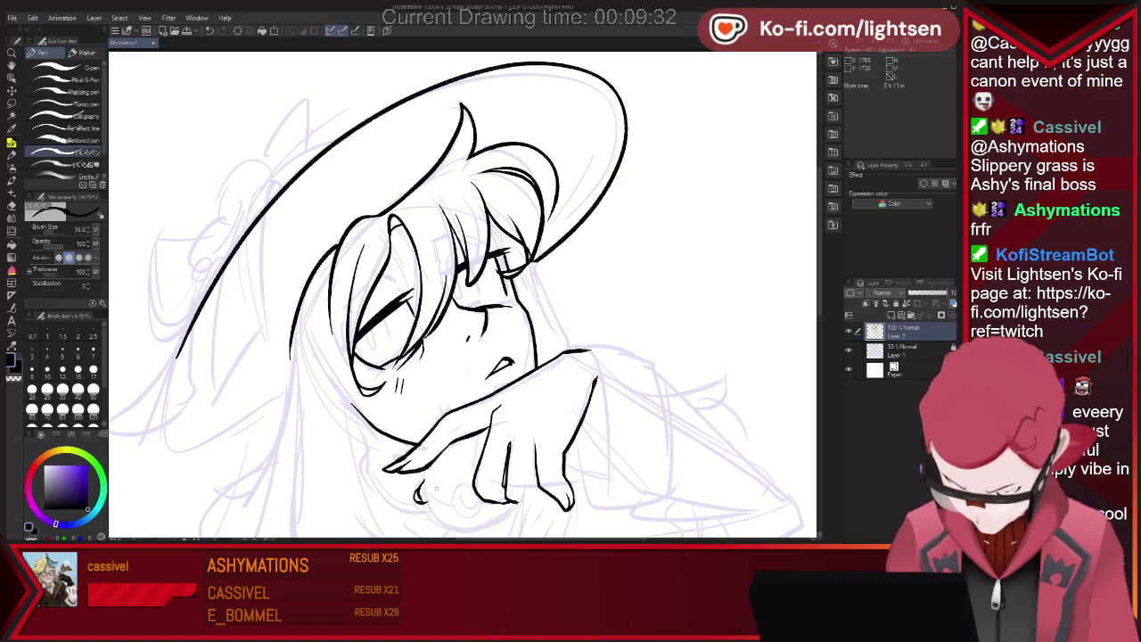
Ink the curve beneath the hand, redrawing it once
drag(418, 484, 513, 506)
key(ctrl+z)
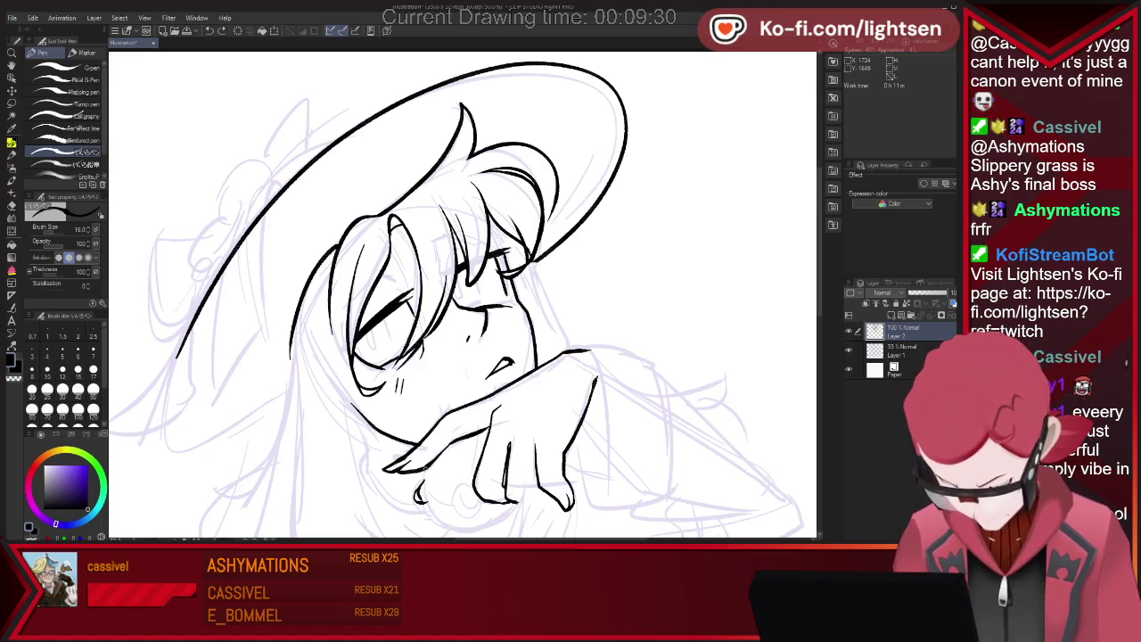
key(ctrl+z)
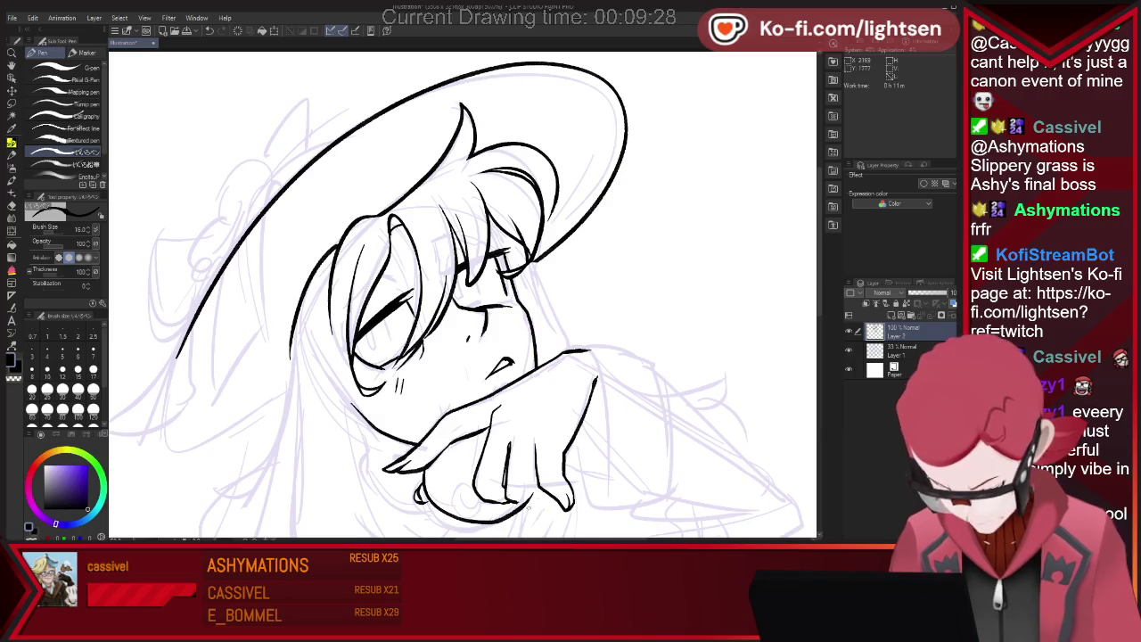
drag(418, 486, 515, 504)
key(e)
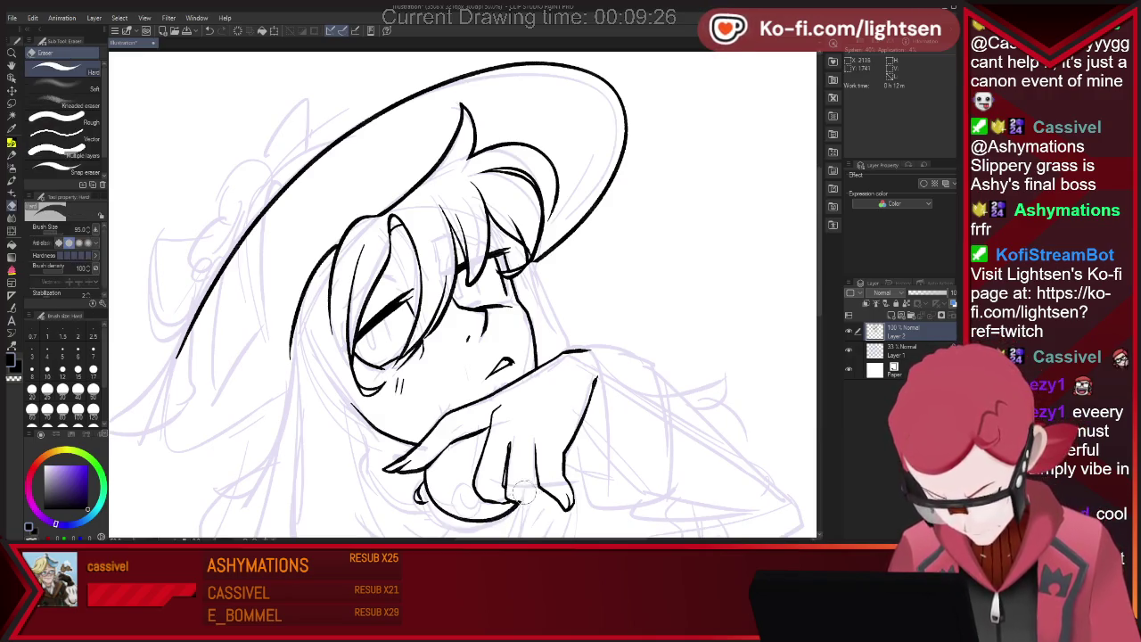
scroll(774, 334, down, 1)
scroll(462, 292, down, 3)
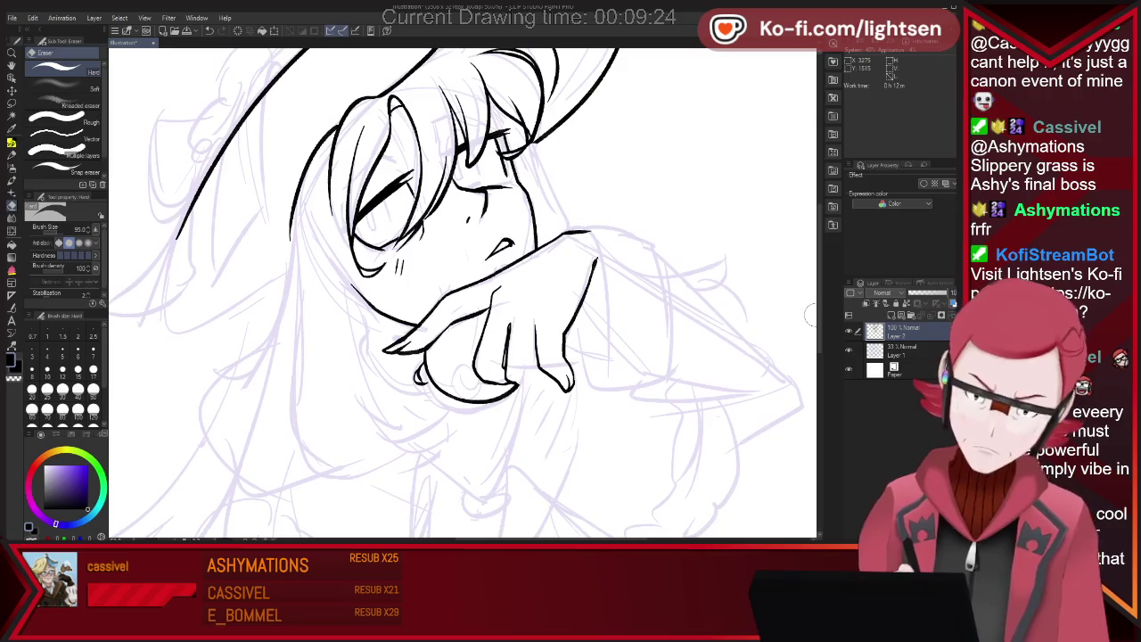
Touch up the fingertip lines of the chin-resting hand
key(p)
drag(528, 392, 547, 396)
key(ctrl+z)
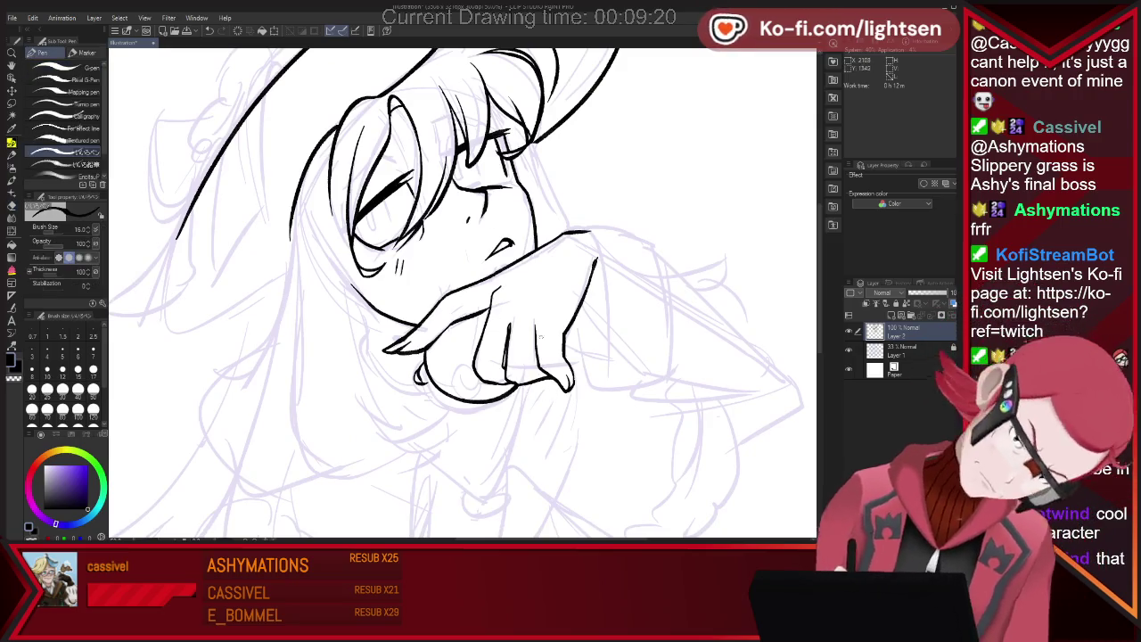
drag(528, 363, 540, 370)
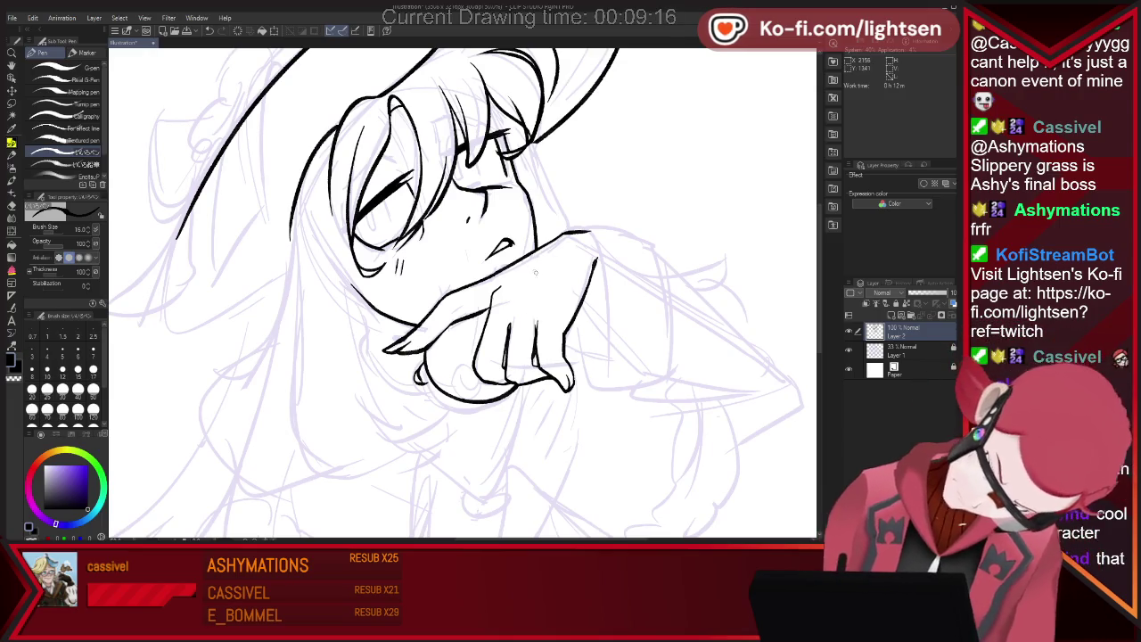
drag(535, 358, 537, 325)
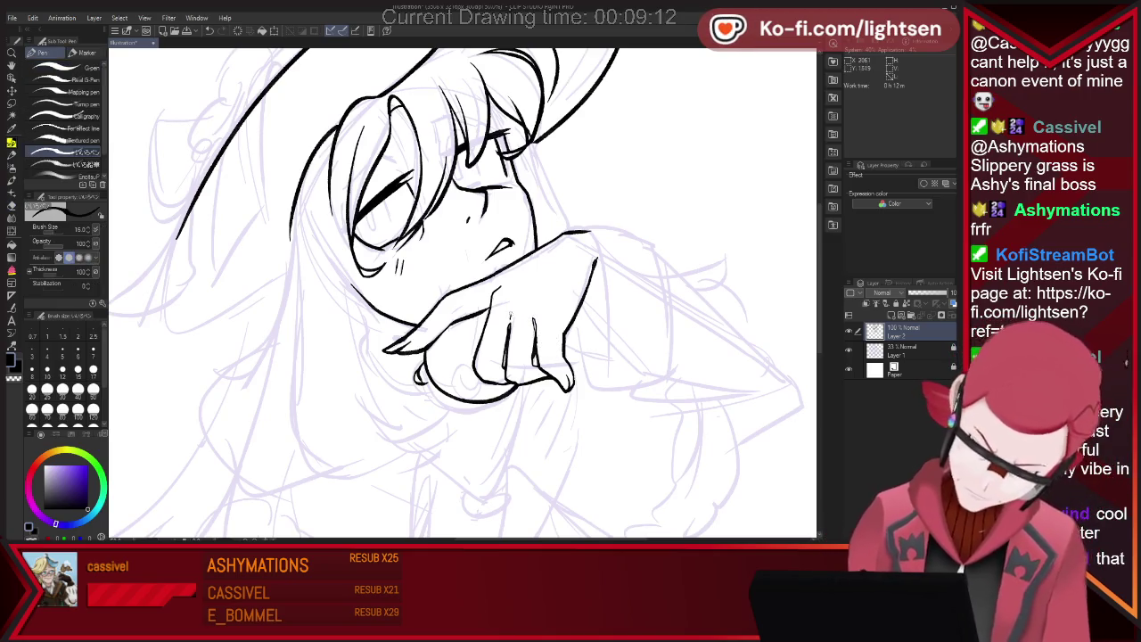
Add a short ink line at the lower knuckle and a stroke out from the hand edge
key(e)
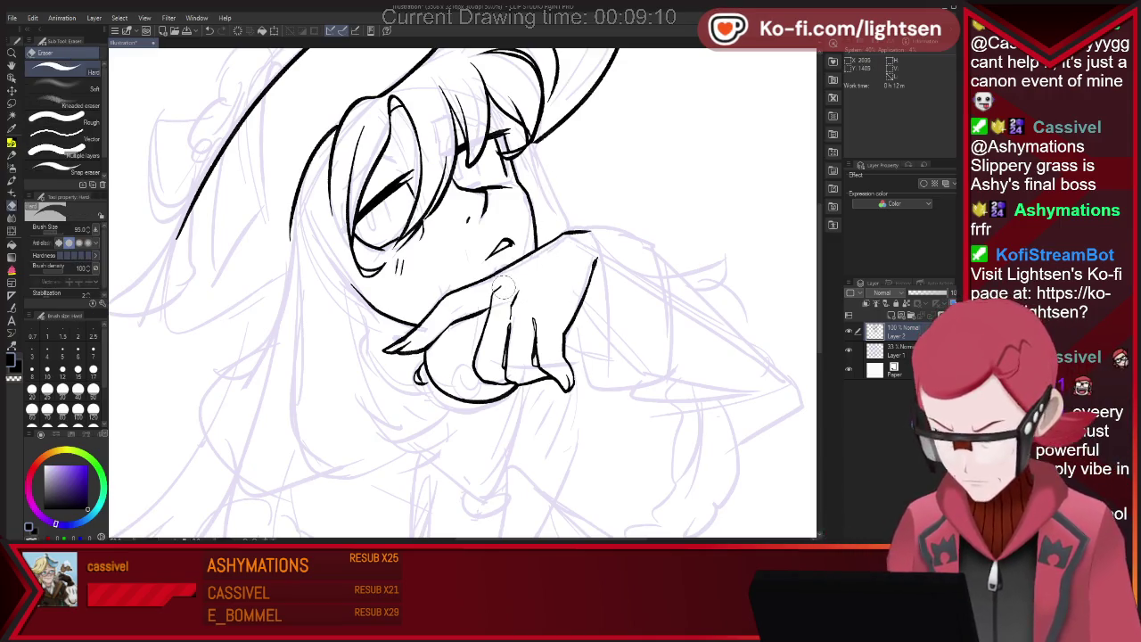
key(p)
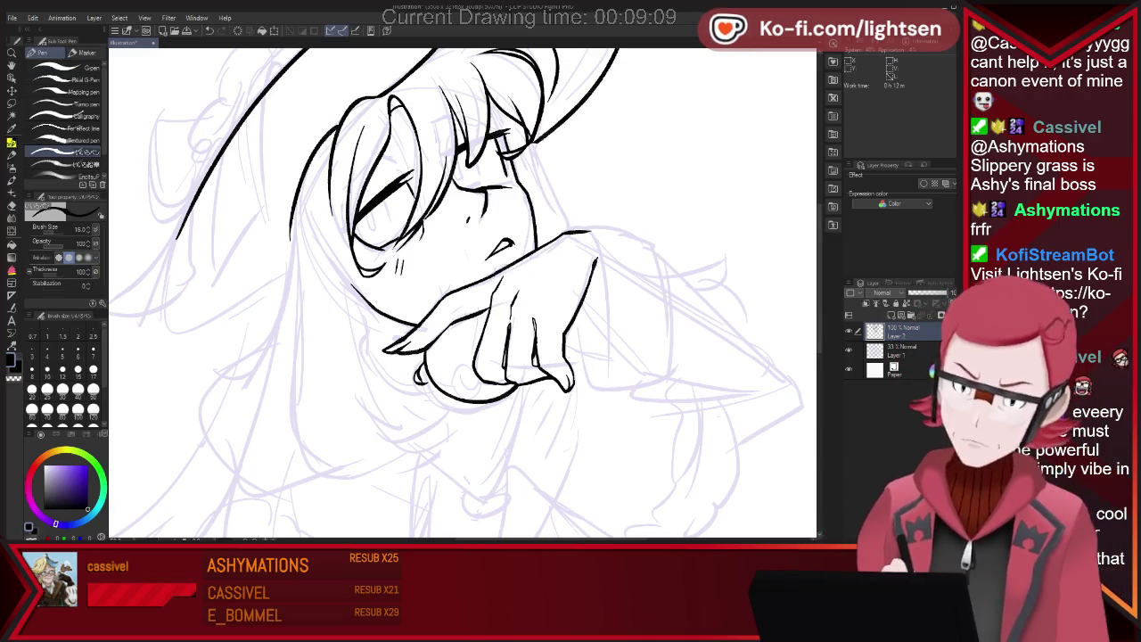
key(e)
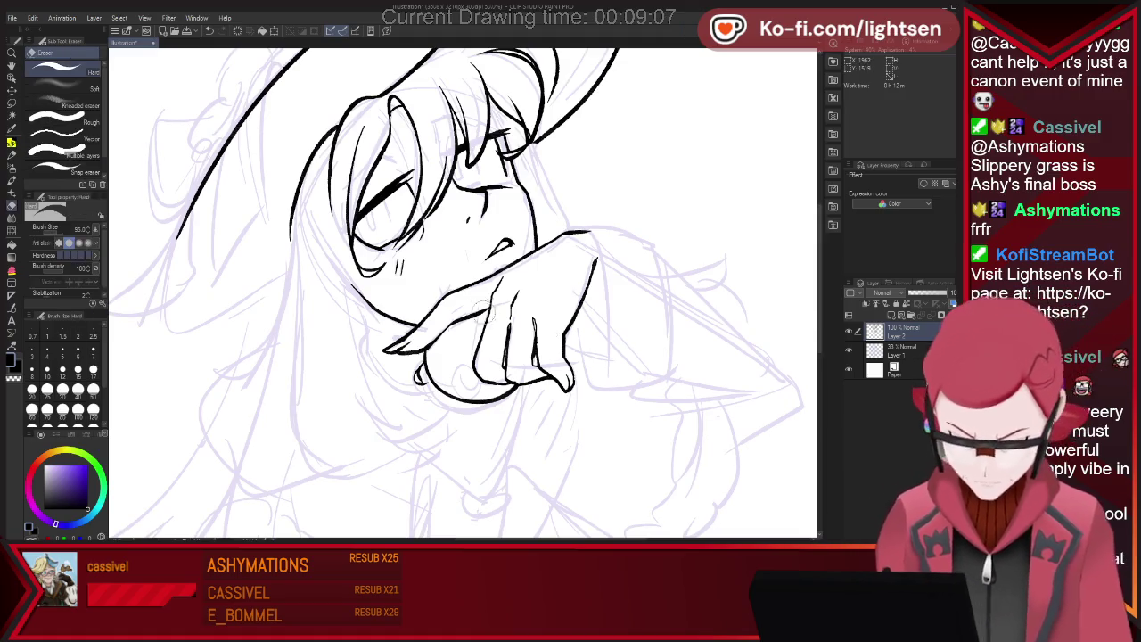
key(p)
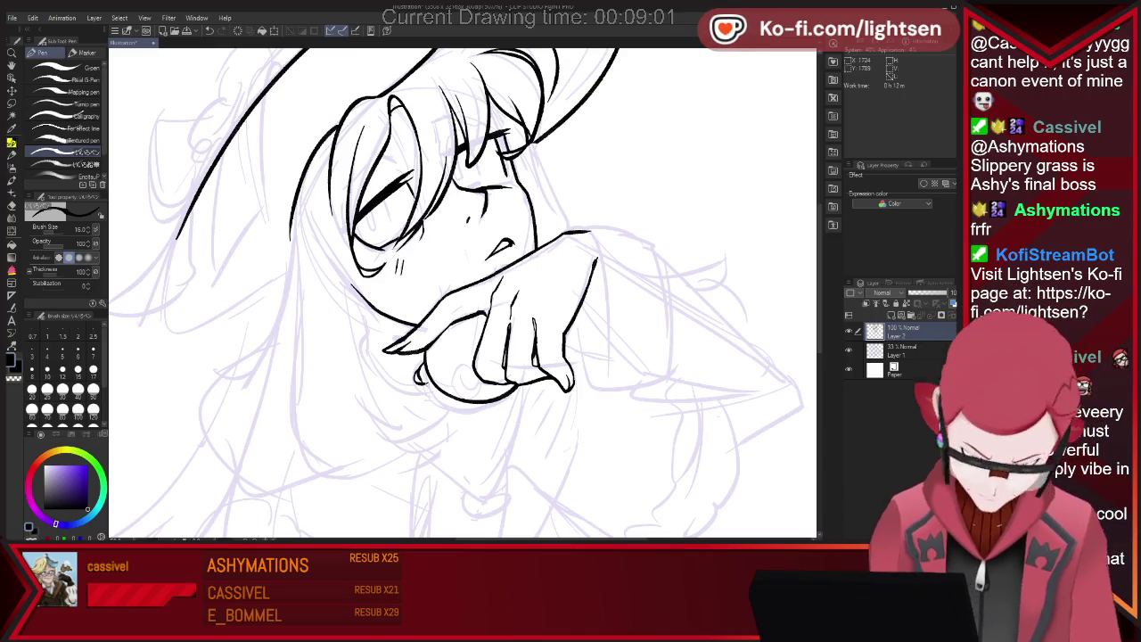
drag(428, 371, 448, 383)
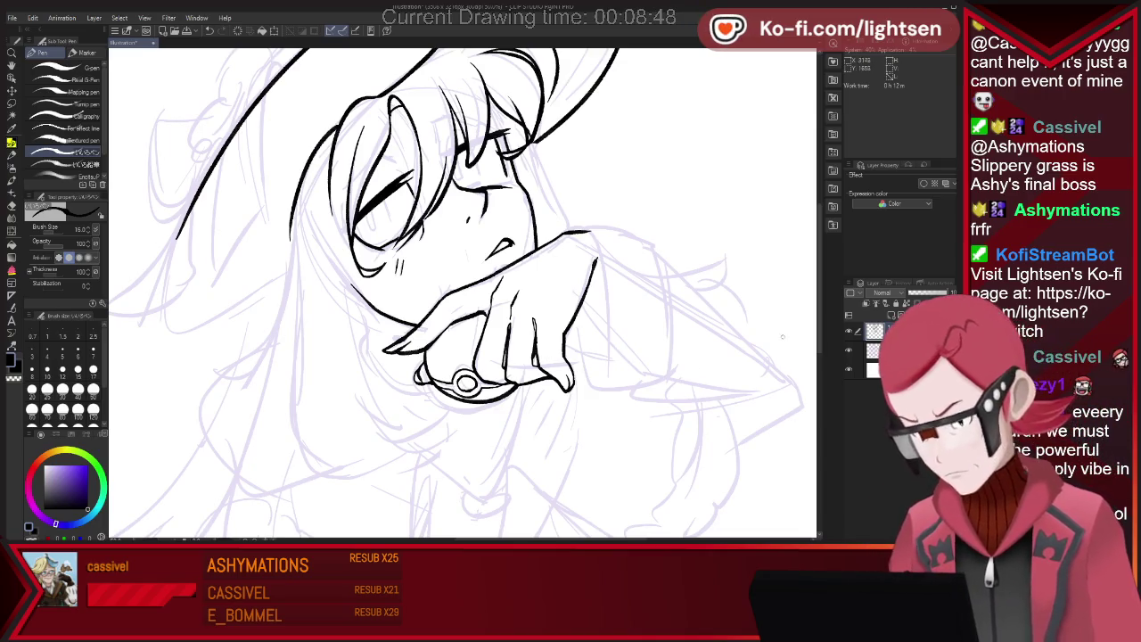
drag(585, 304, 612, 318)
Ink the boxy cuff lines around the right hand's wrist, trim overshoots, then zoom out twice
key(e)
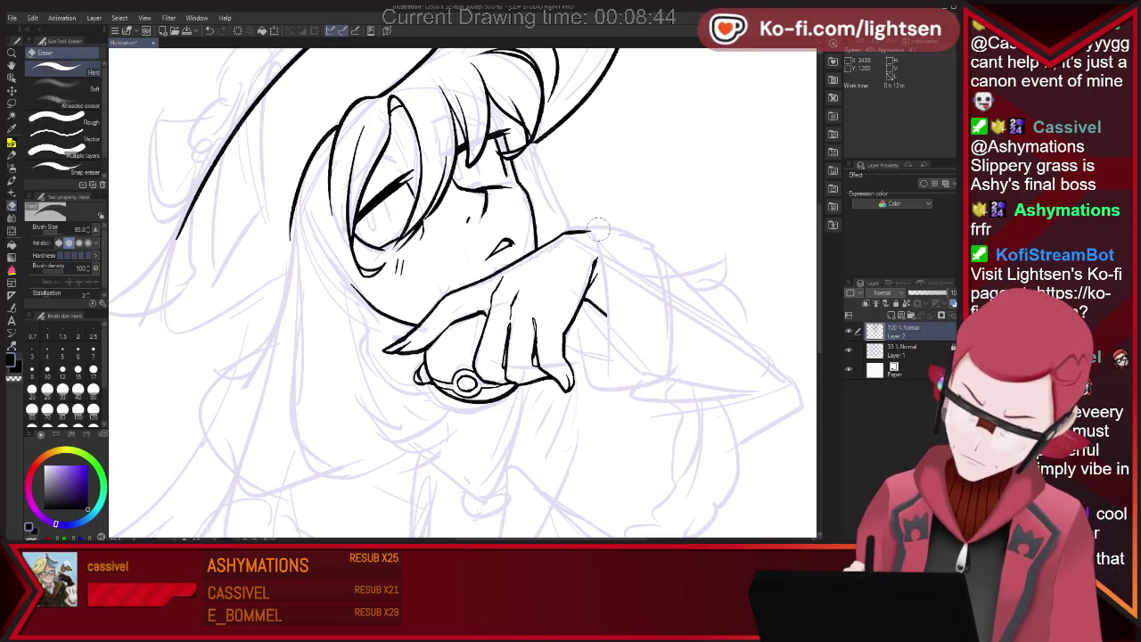
key(p)
drag(571, 230, 641, 234)
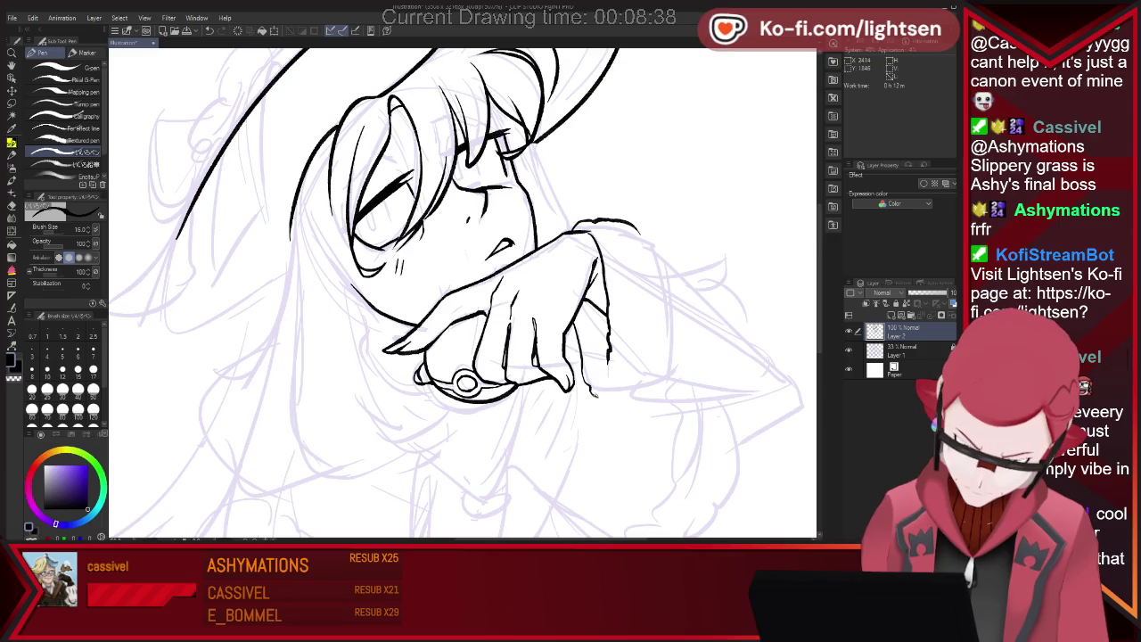
key(e)
key(p)
mouse_move(614, 359)
mouse_down()
mouse_move(595, 412)
mouse_move(653, 385)
mouse_up()
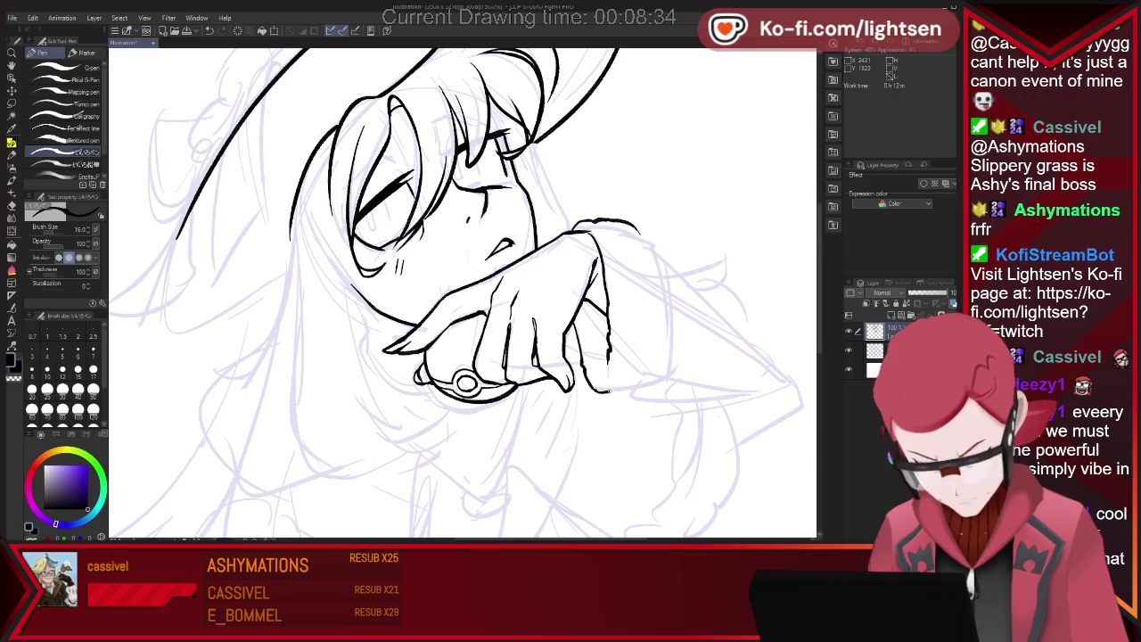
drag(647, 234, 660, 260)
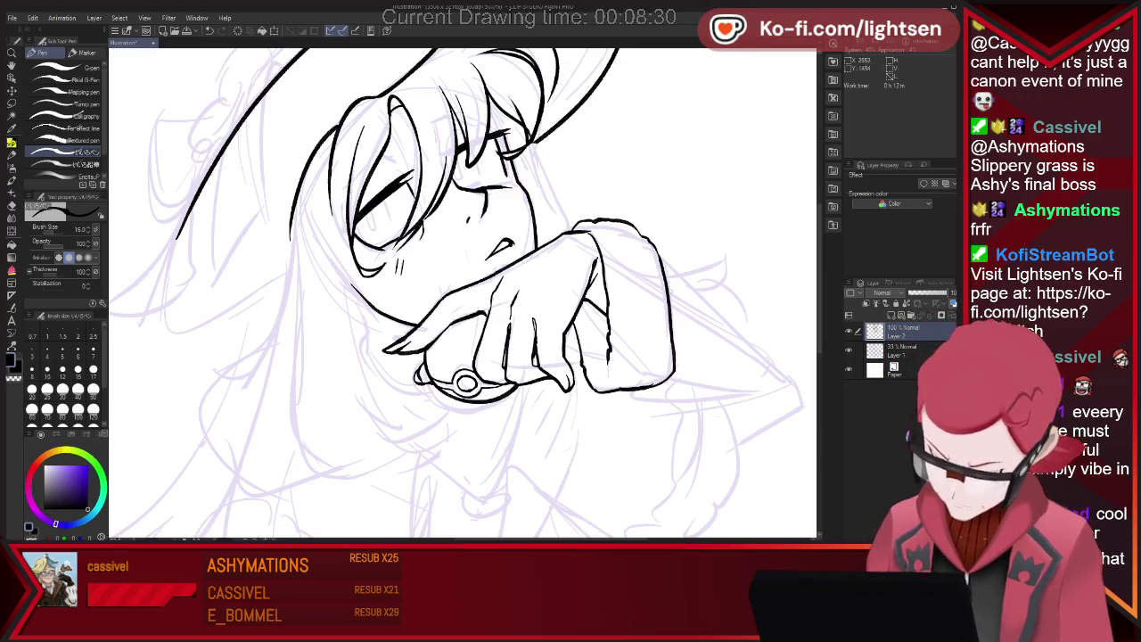
key(ctrl+minus)
key(ctrl+minus)
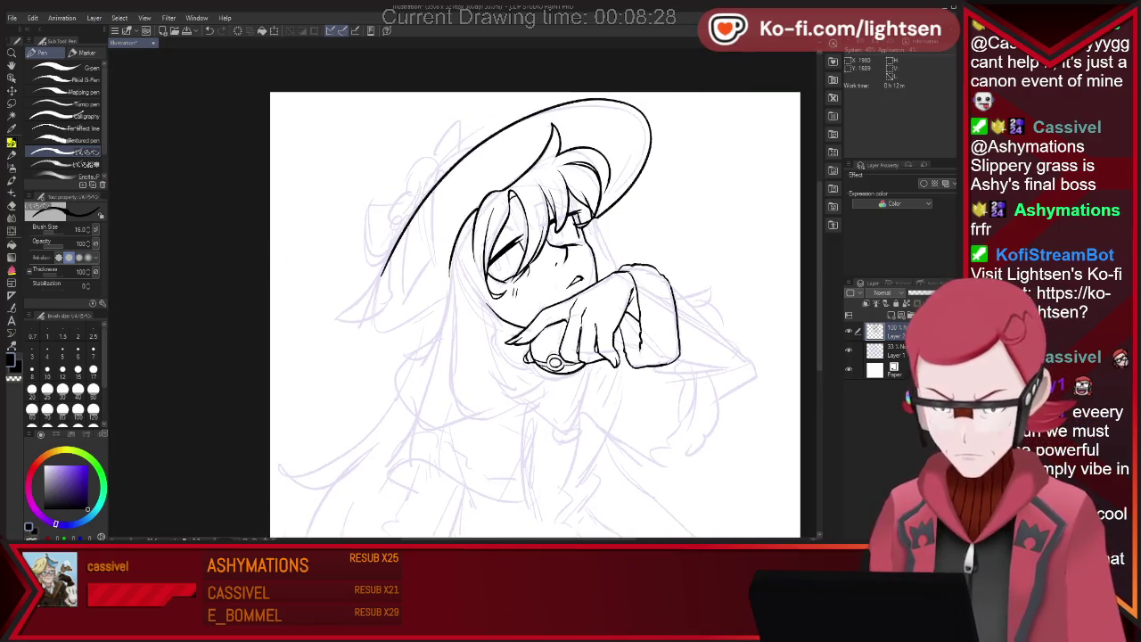
key(ctrl+minus)
Ink a long hair strand down the face's left, undo a stray stroke, and shrink the eraser to 34.4
drag(426, 239, 486, 439)
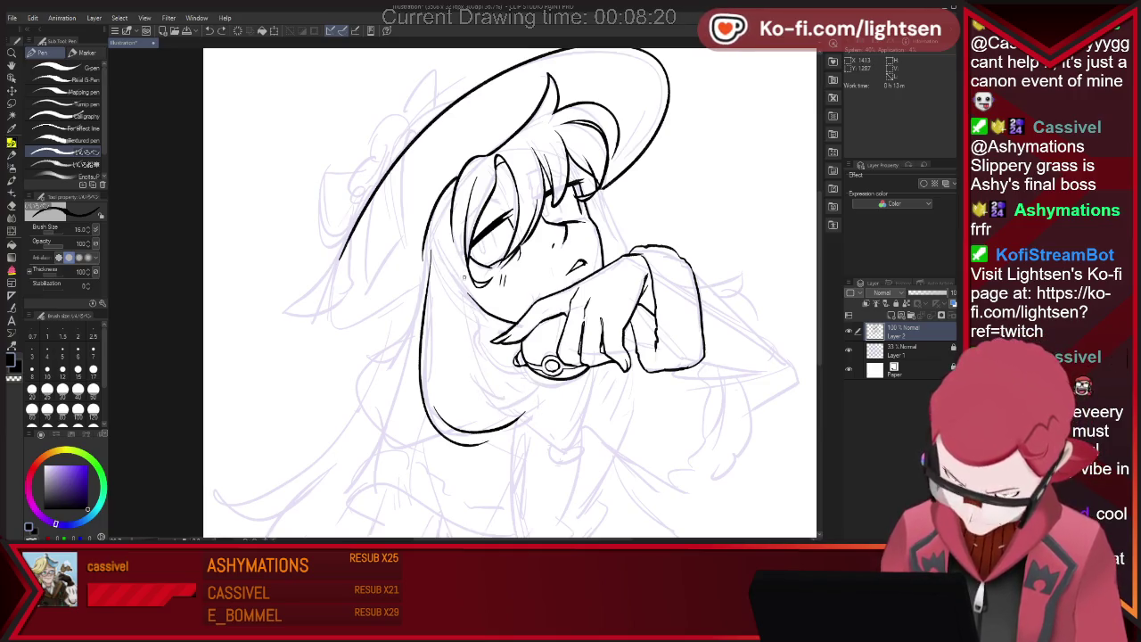
drag(526, 407, 495, 419)
key(ctrl+z)
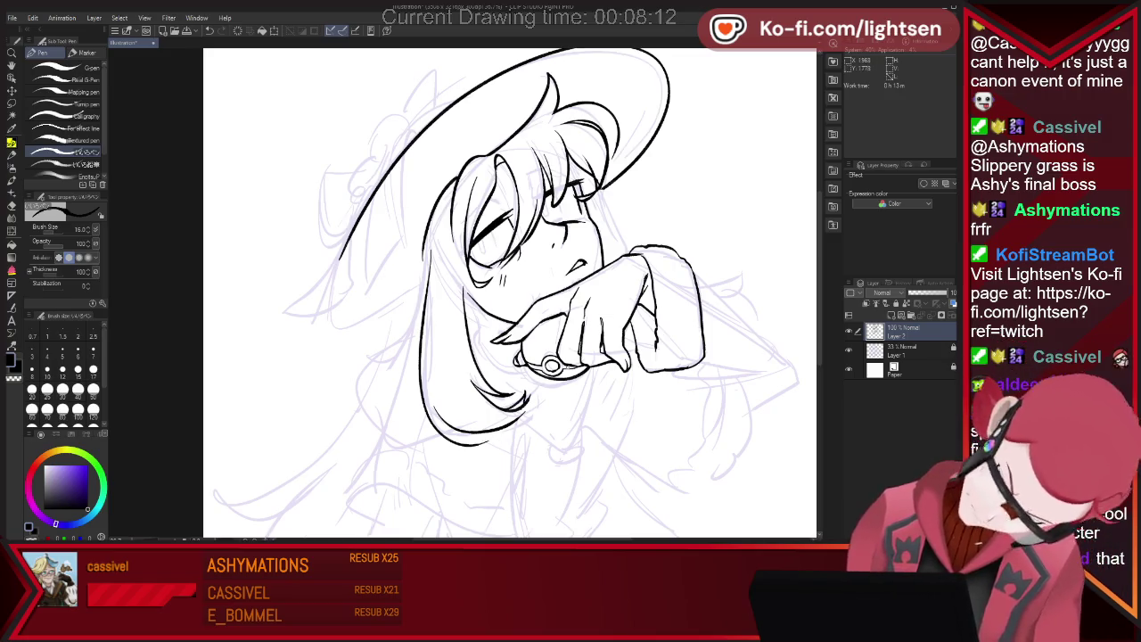
key(e)
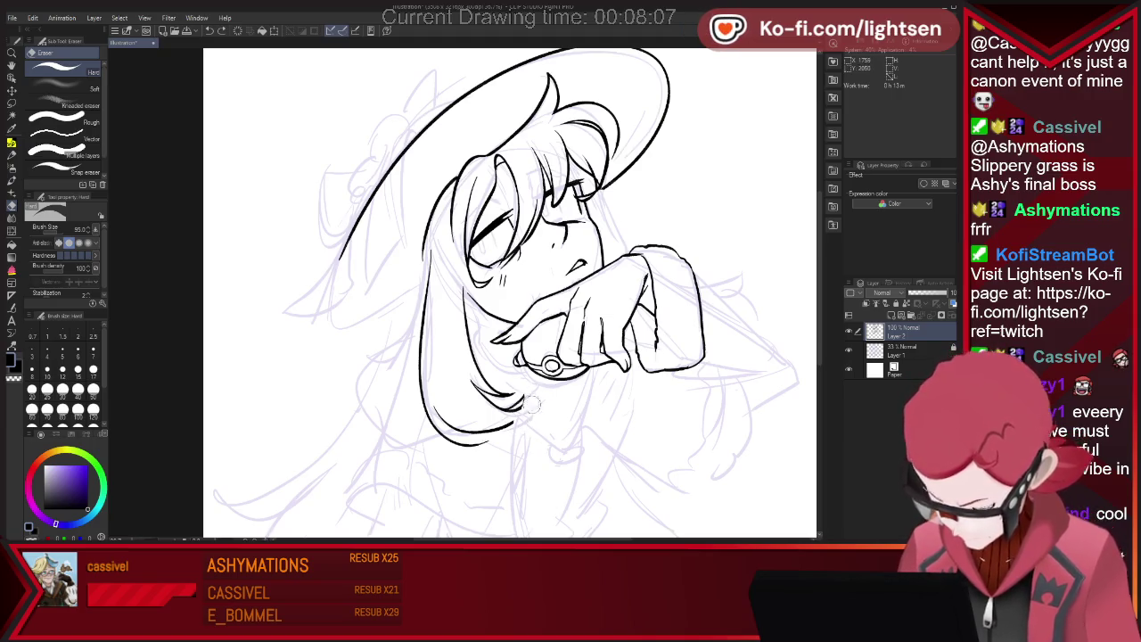
key(p)
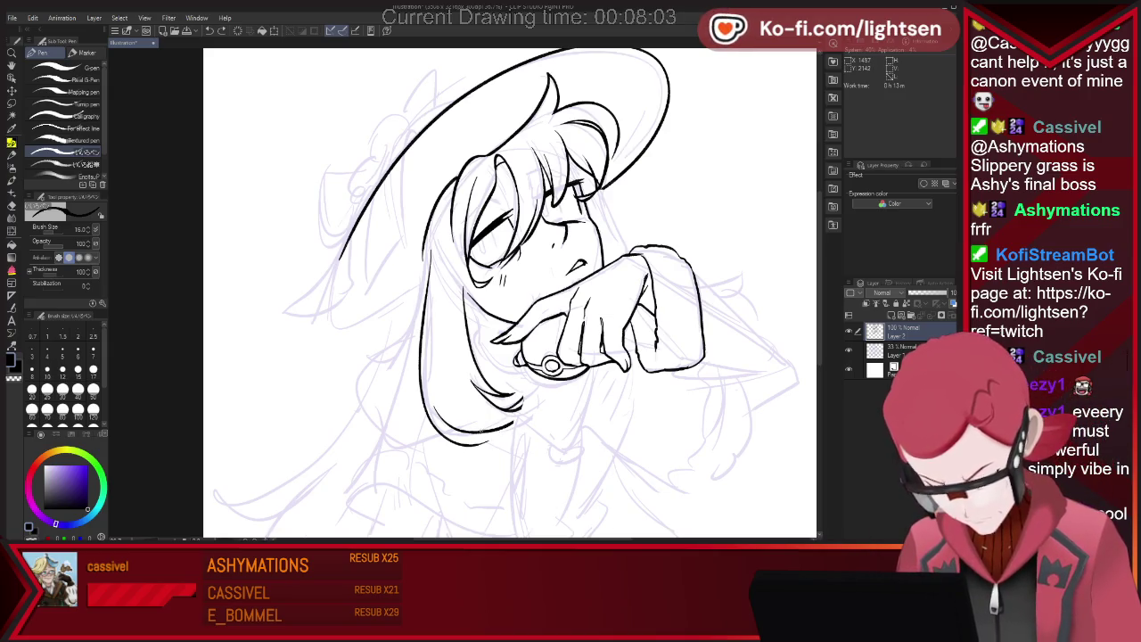
key(e)
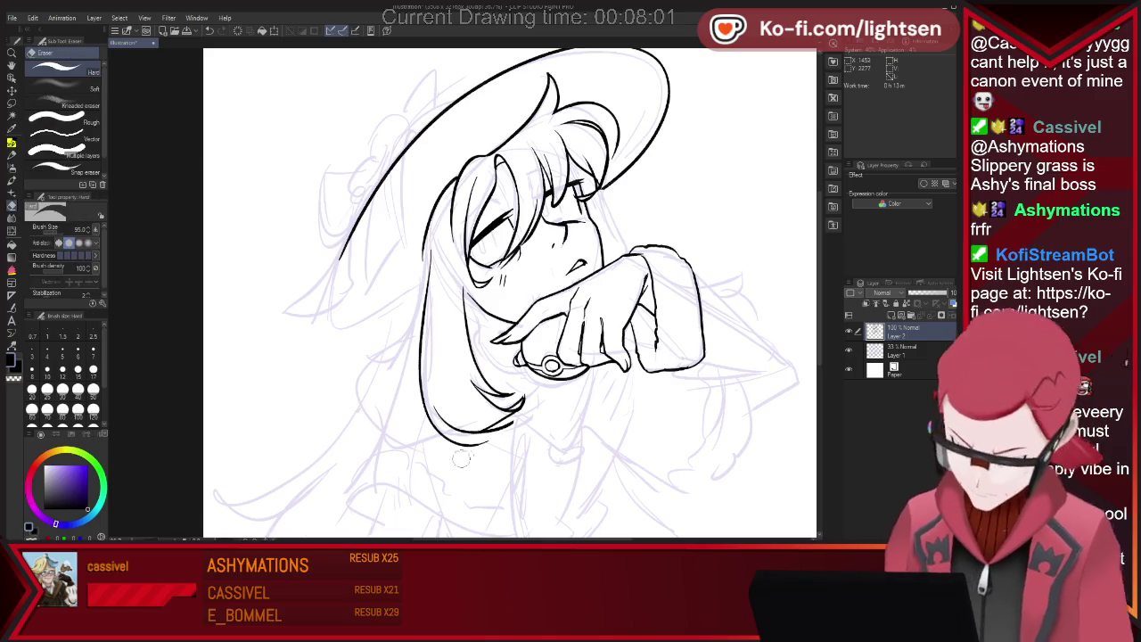
drag(464, 457, 483, 434)
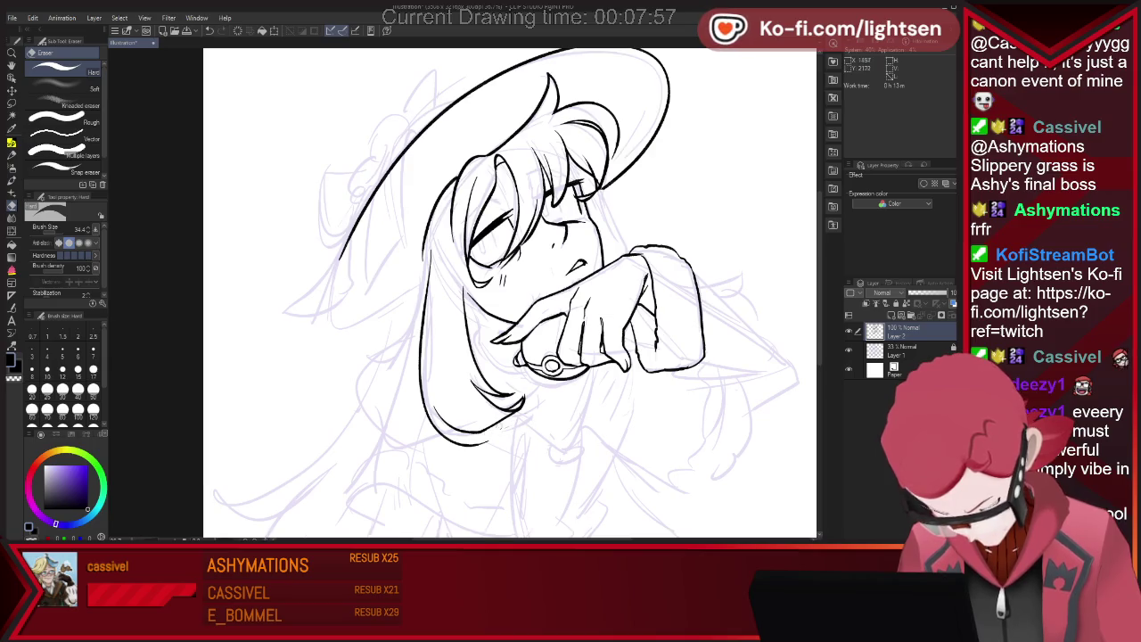
key(p)
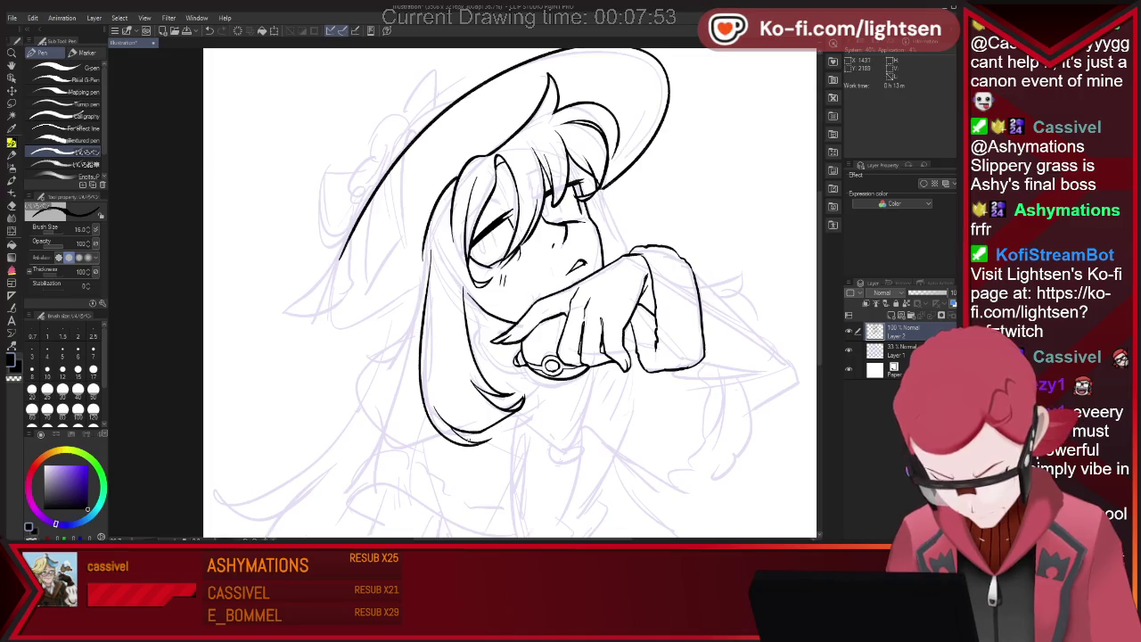
Add a hooked hair tip, then redraw the long strand sweeping down-left past the shoulder
drag(465, 442, 490, 435)
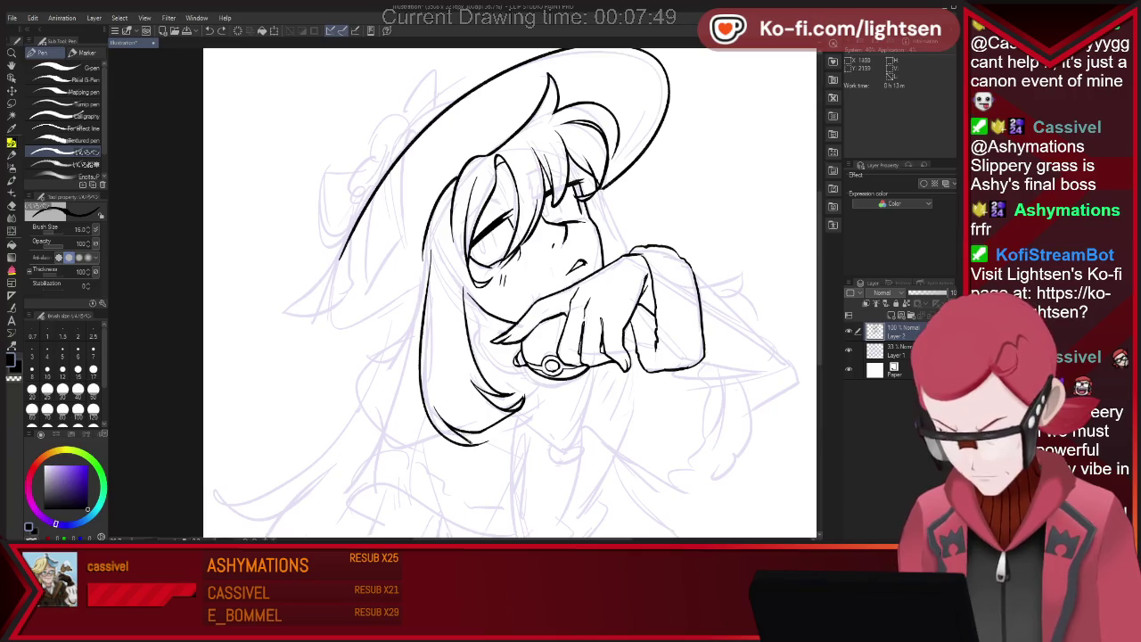
key(e)
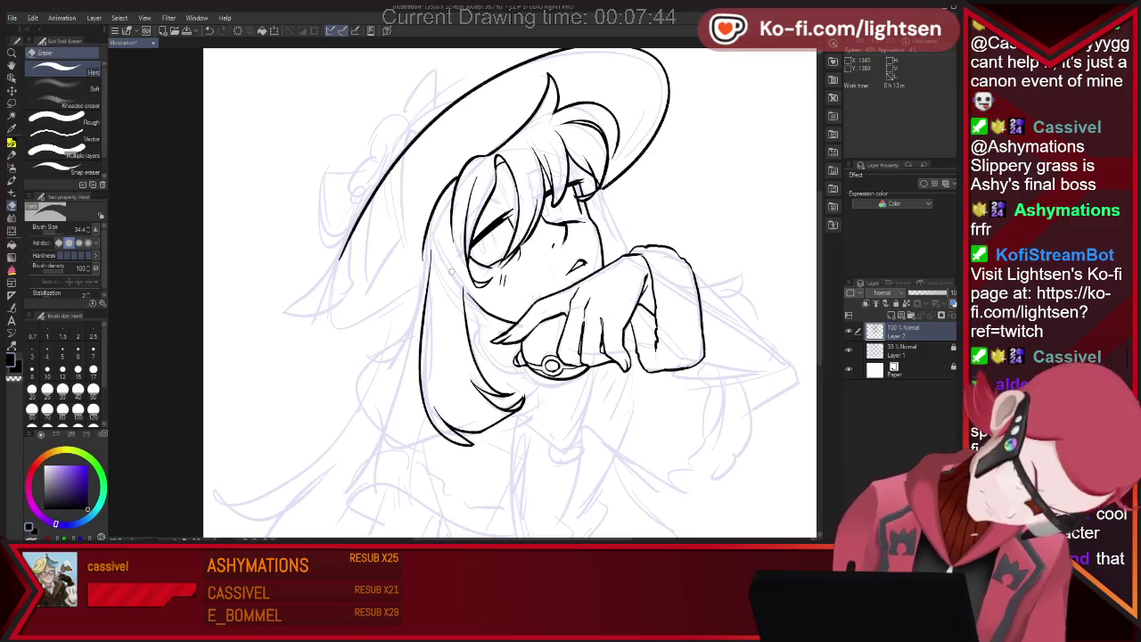
key(p)
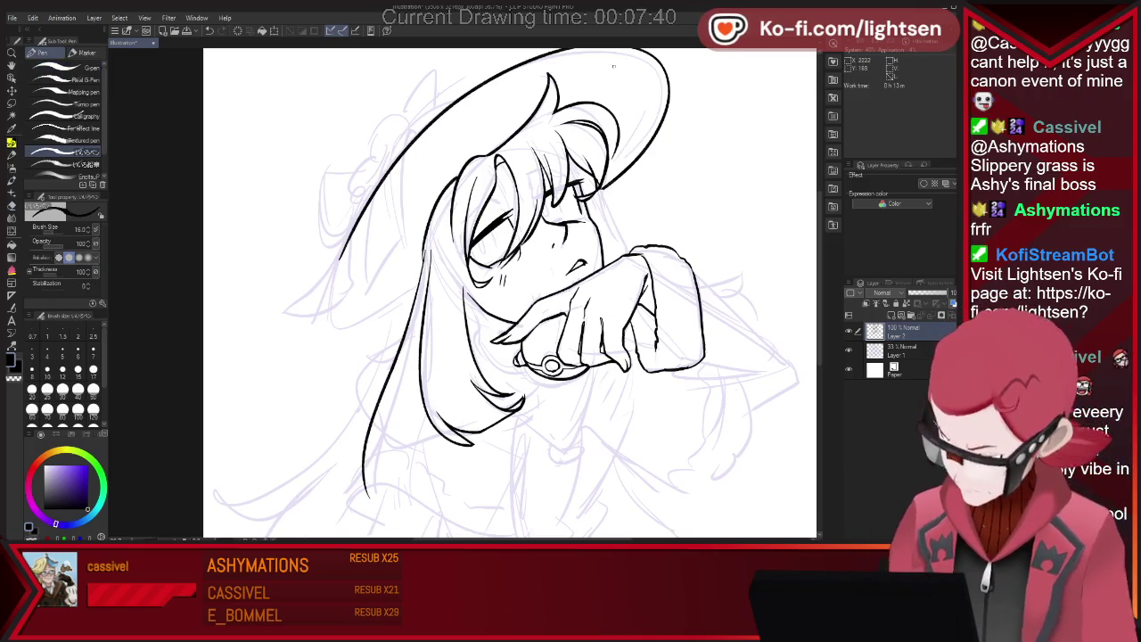
key(ctrl+z)
drag(425, 266, 366, 487)
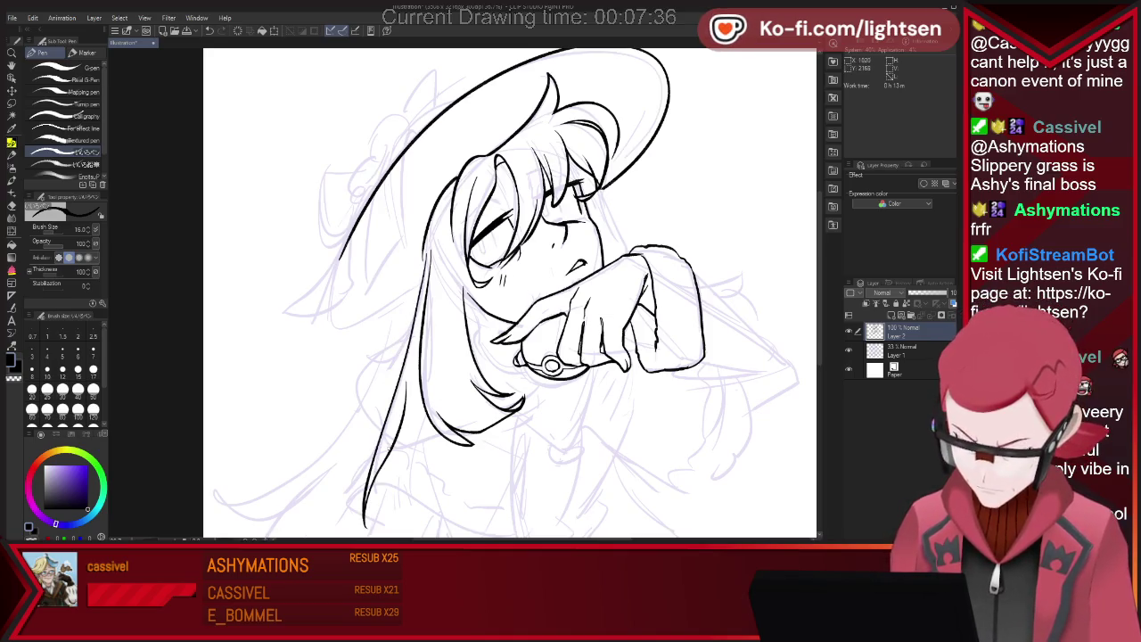
key(e)
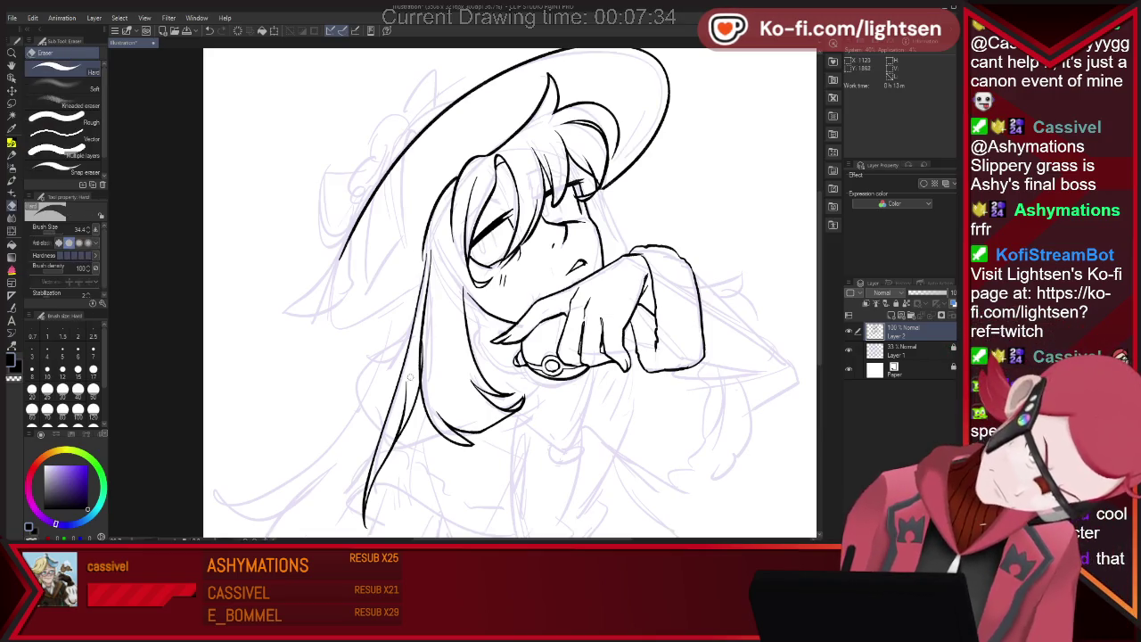
scroll(561, 285, down, 3)
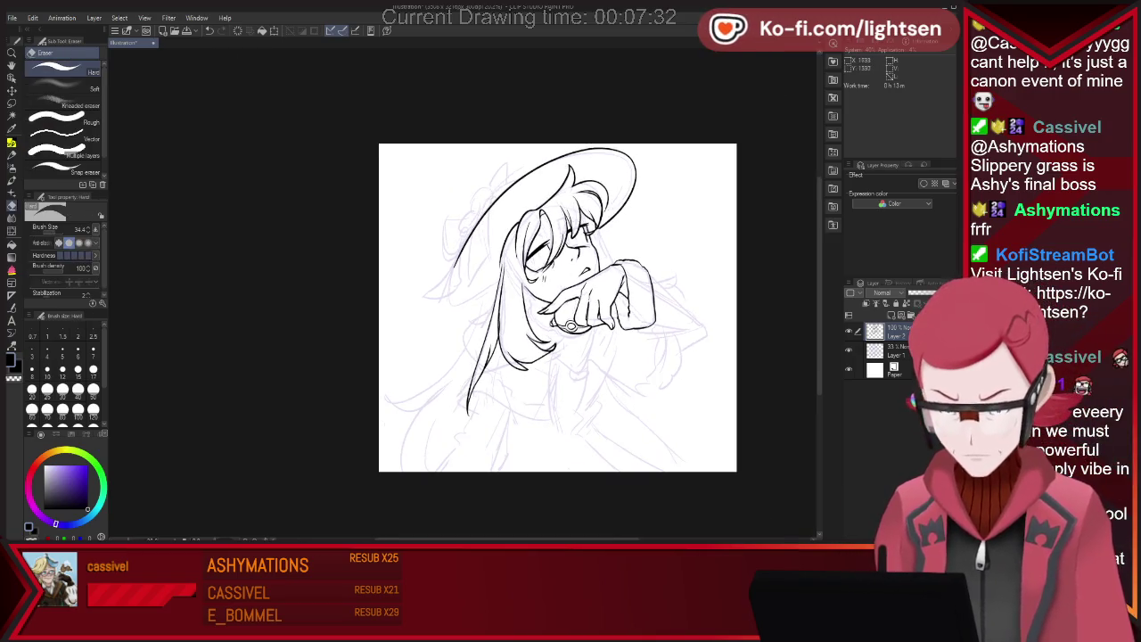
Erase the old lower-left hair line and try a new down-left strand, undoing it
scroll(561, 285, up, 2)
drag(464, 294, 423, 463)
scroll(499, 290, up, 1)
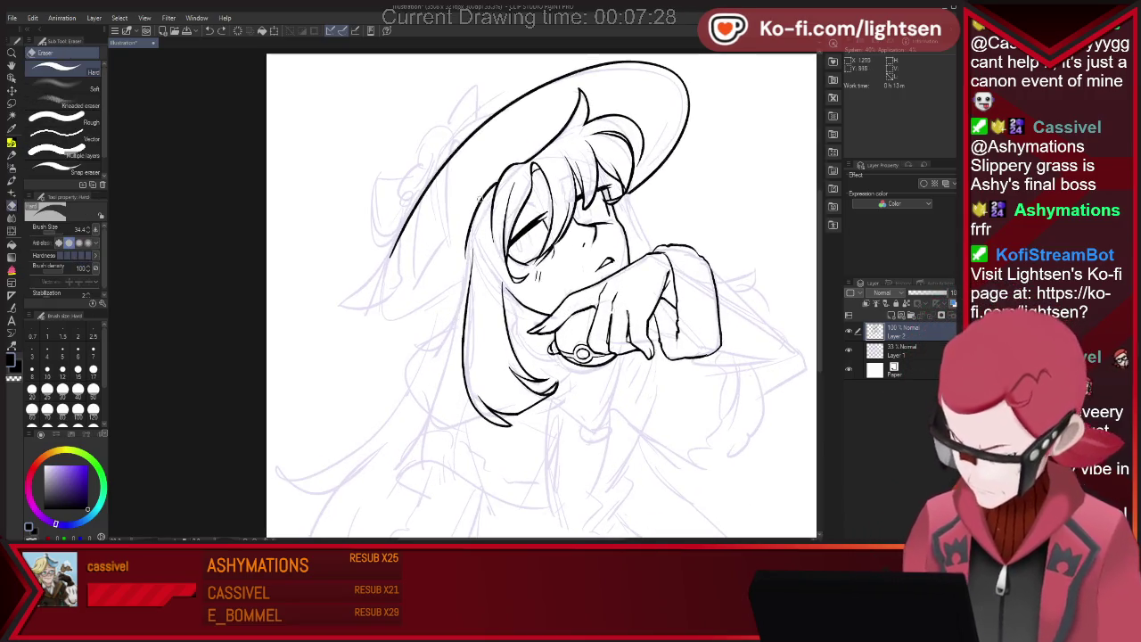
key(p)
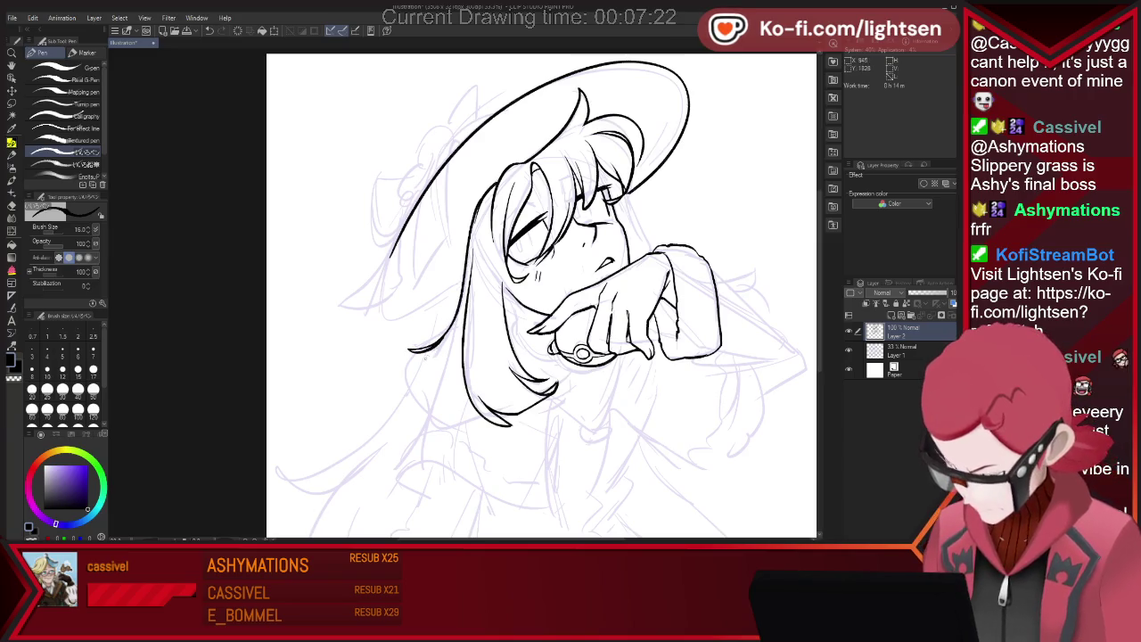
drag(448, 339, 378, 439)
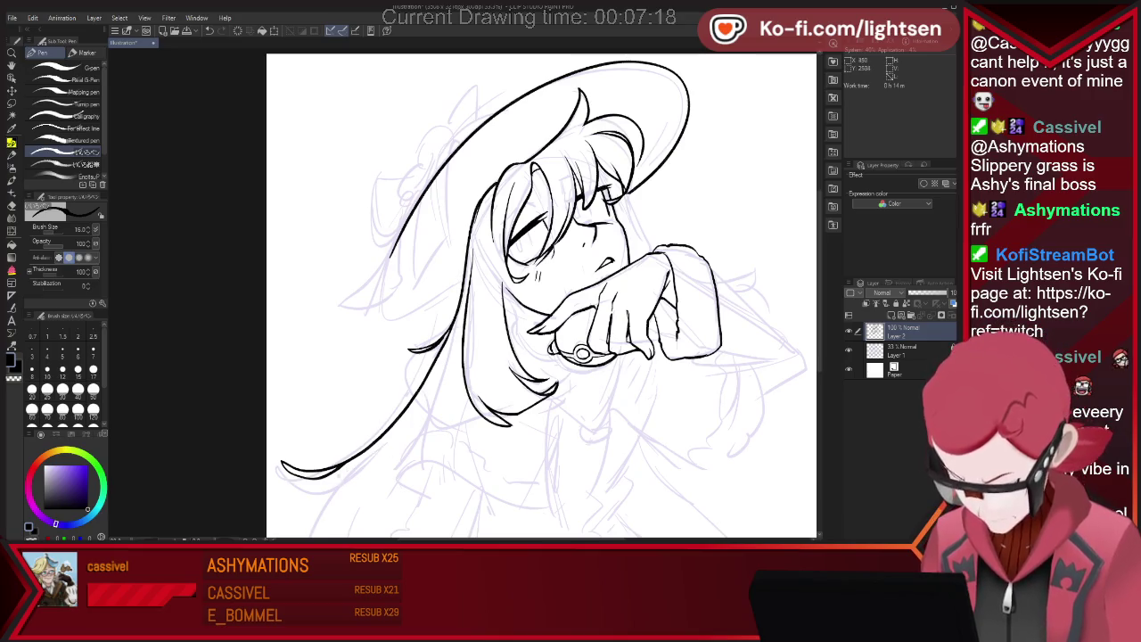
key(ctrl+z)
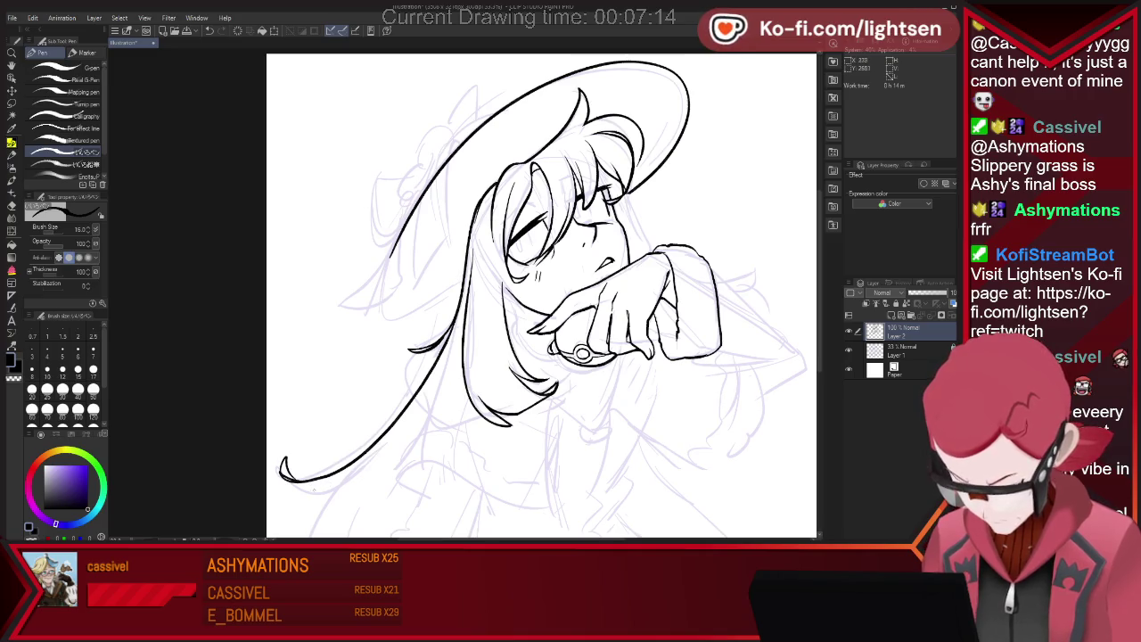
Ink the lower-left hair curve and a strand running down to the canvas bottom
key(e)
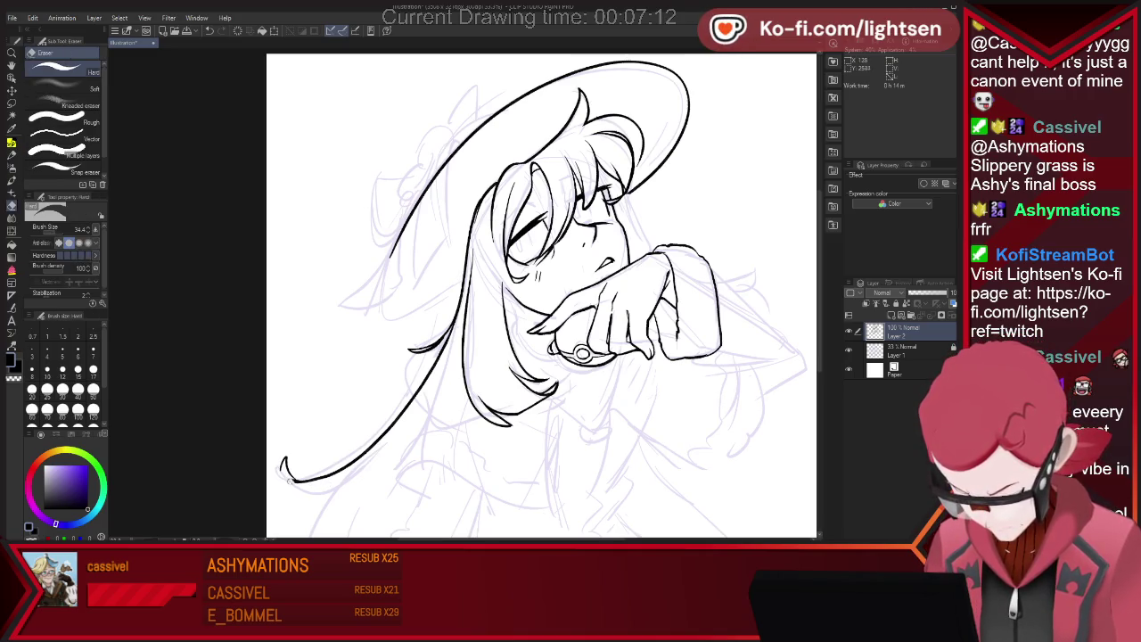
key(p)
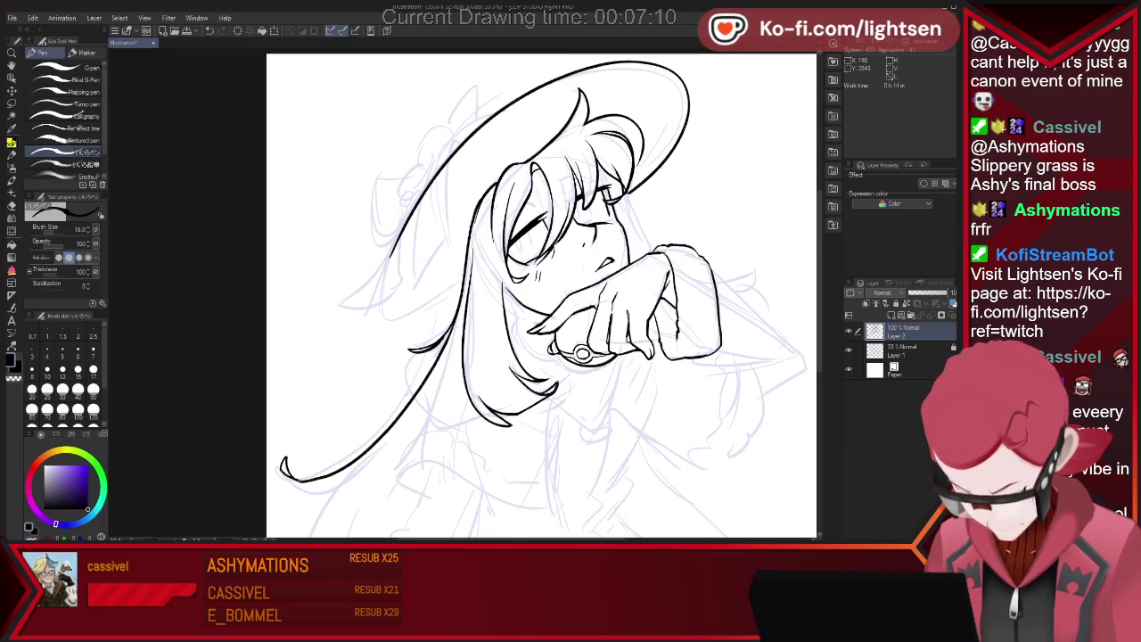
drag(294, 486, 364, 479)
key(e)
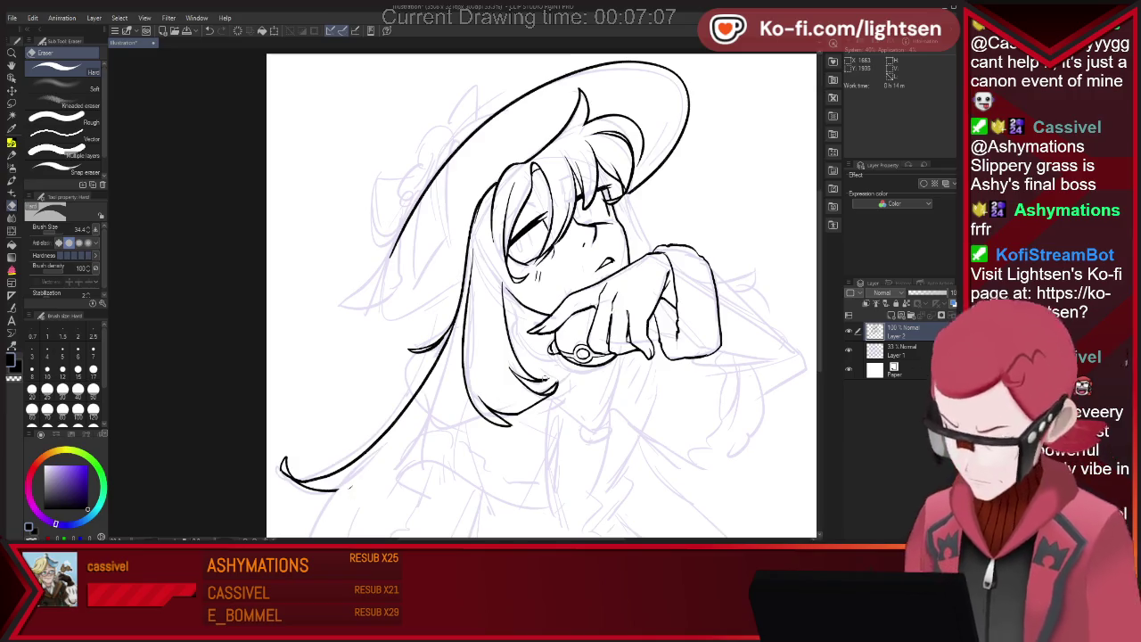
scroll(373, 474, down, 2)
scroll(702, 241, up, 1)
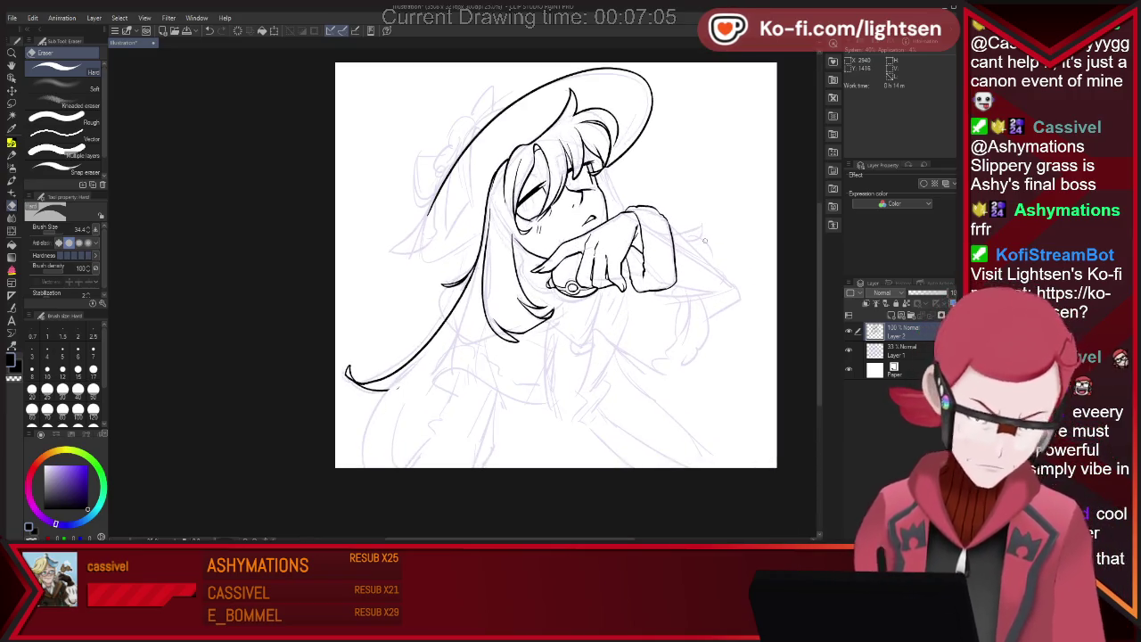
key(p)
drag(421, 360, 352, 464)
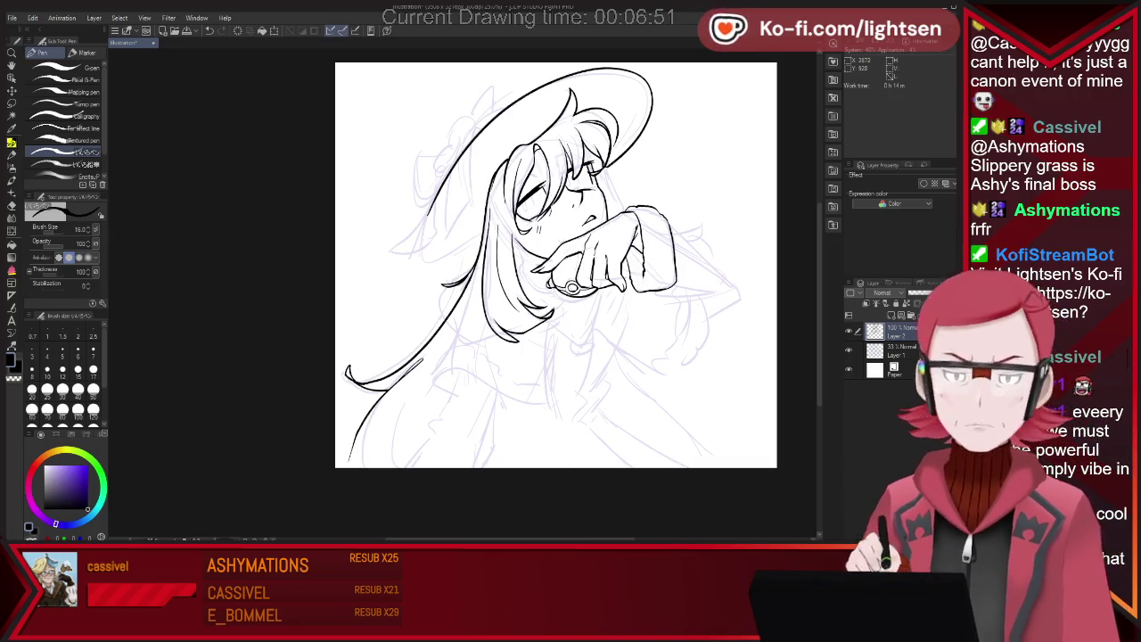
scroll(620, 131, up, 2)
scroll(620, 131, up, 2)
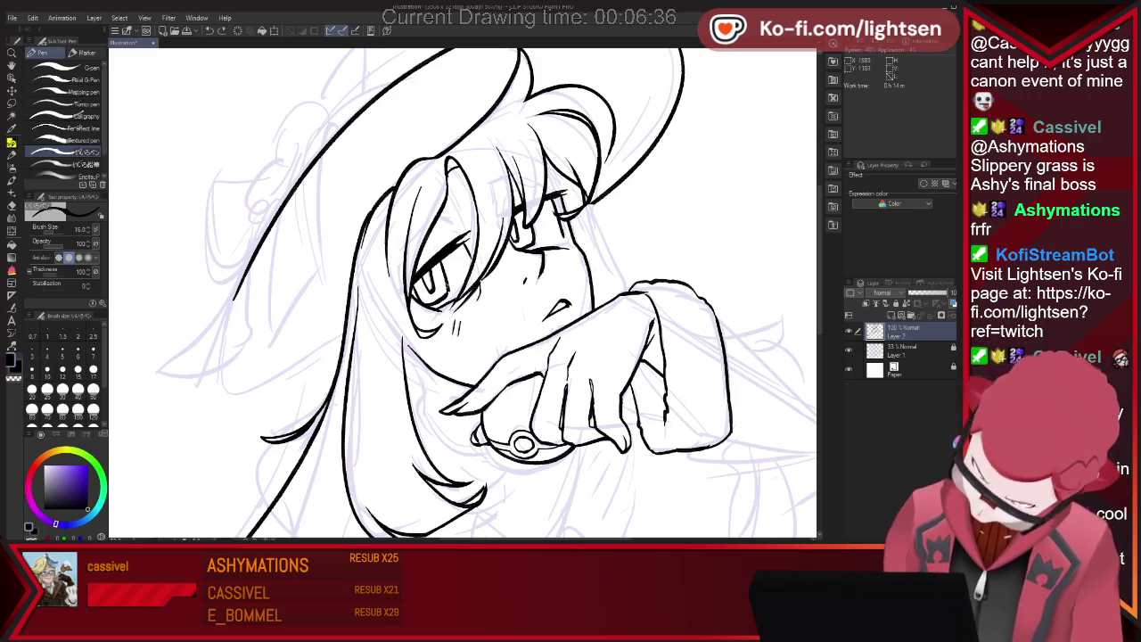
Add a small ink stroke beside the left eye's heavy upper lid
key(e)
key(p)
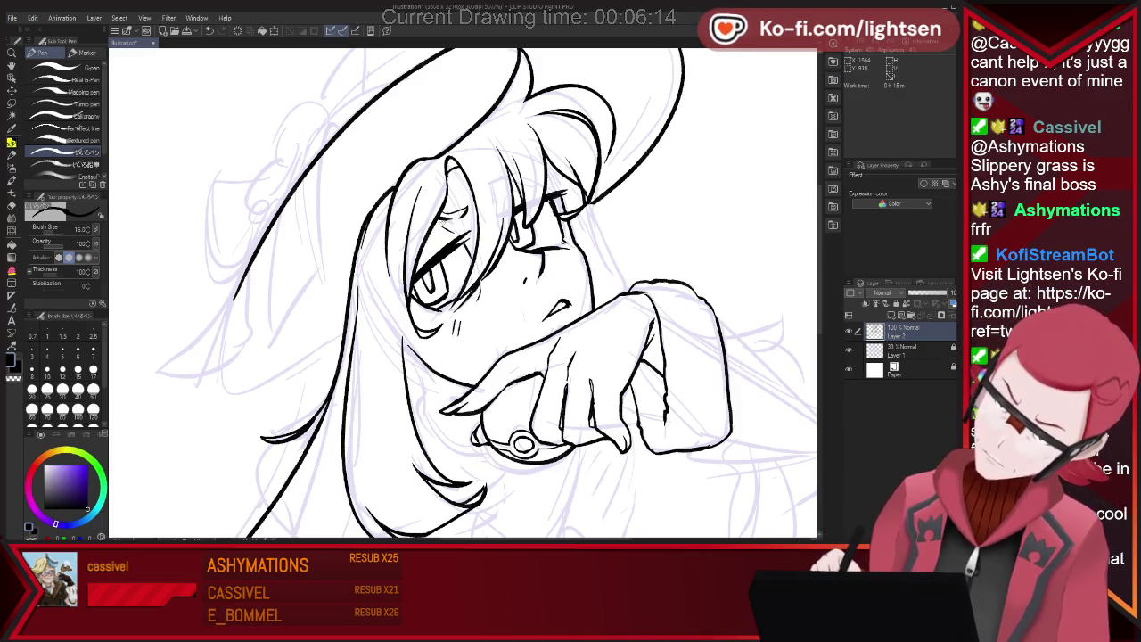
key(e)
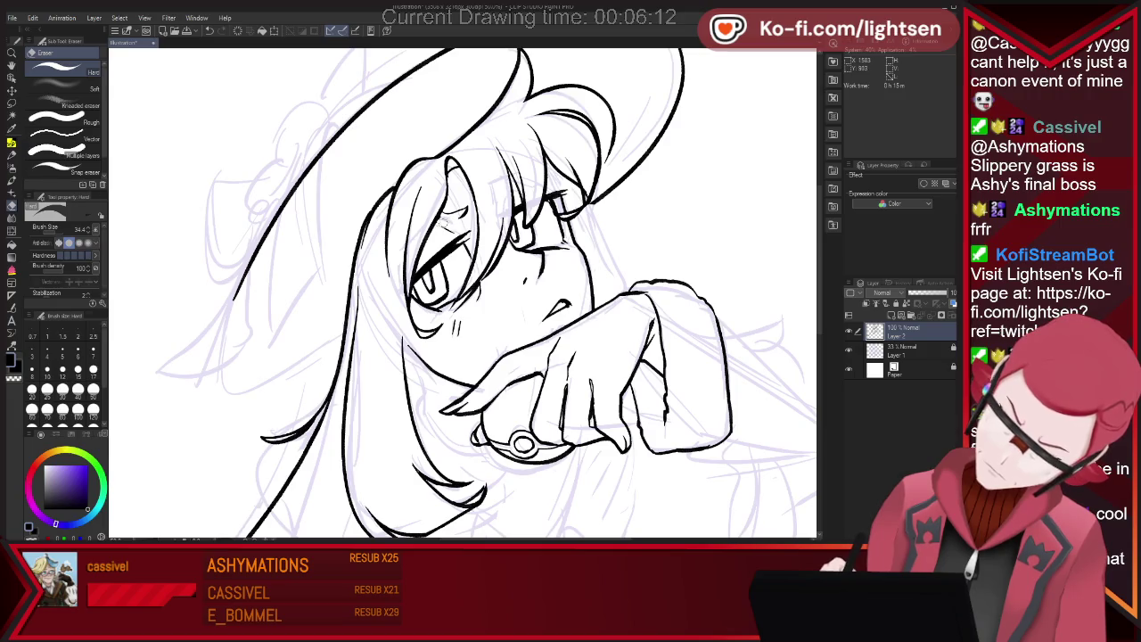
key(p)
drag(433, 225, 463, 214)
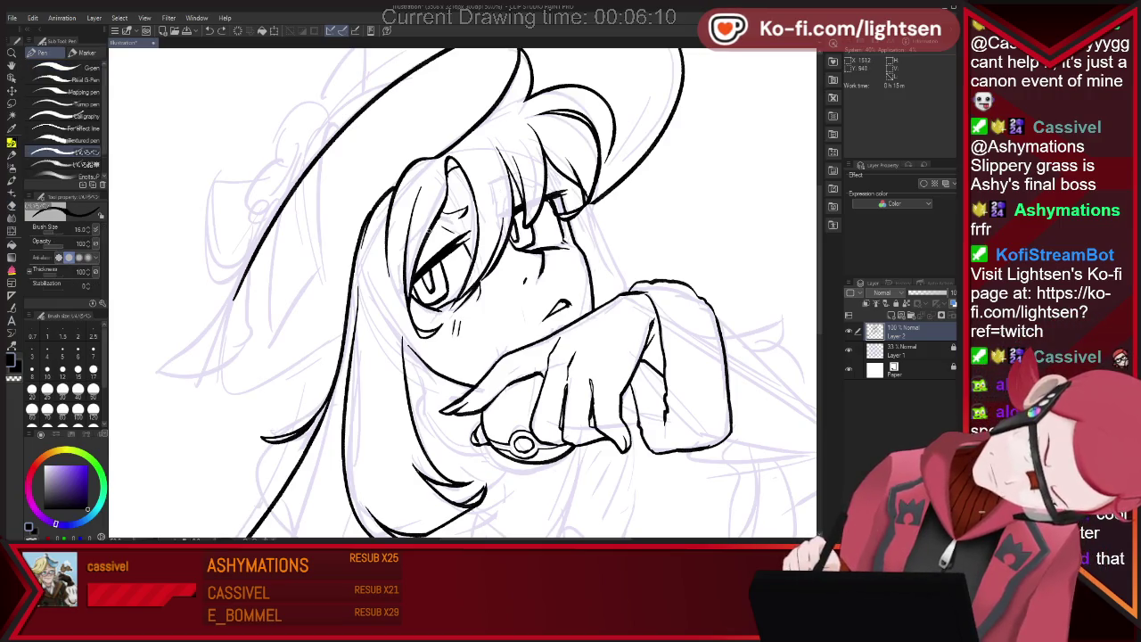
key(e)
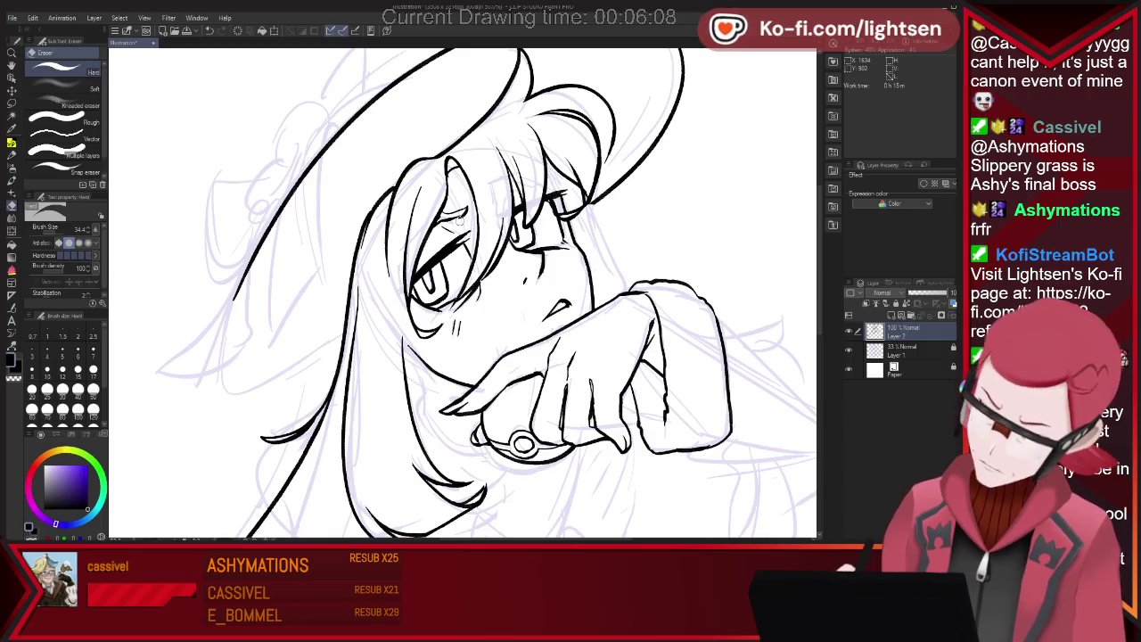
key(p)
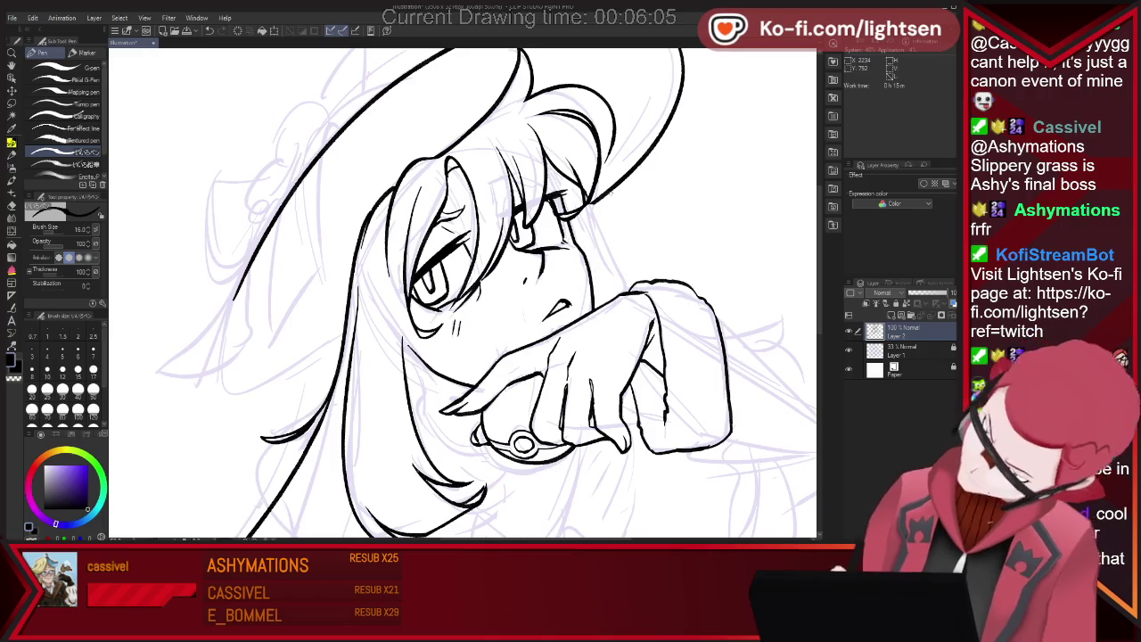
Zoom in on the face and erase part of the eyelash strokes
key(ctrl+minus)
key(ctrl+plus)
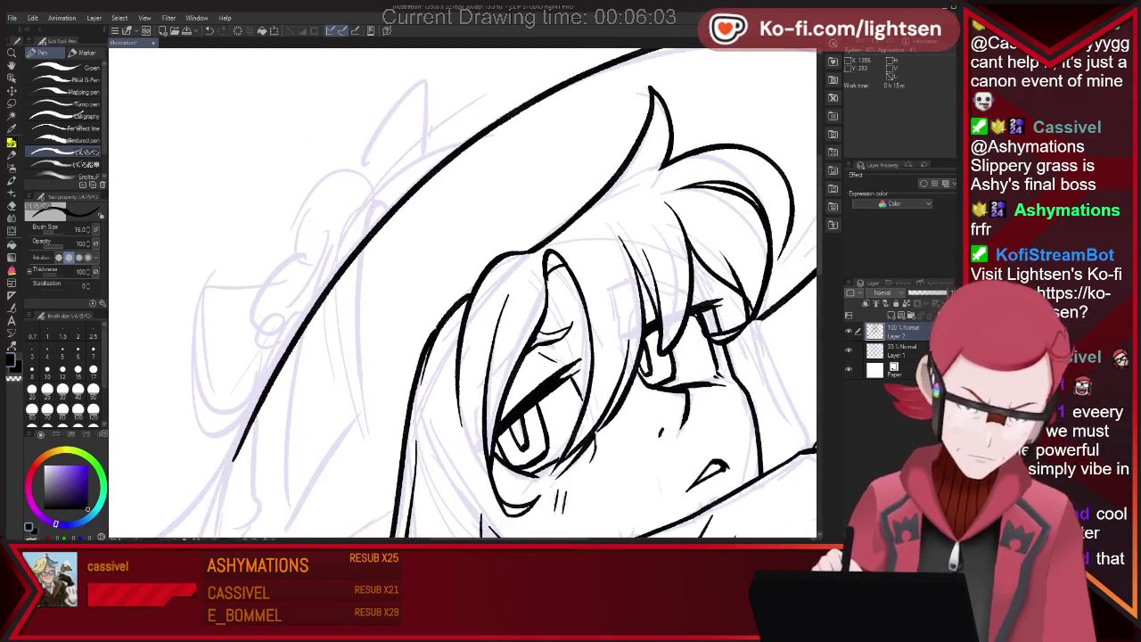
key(e)
drag(551, 336, 540, 339)
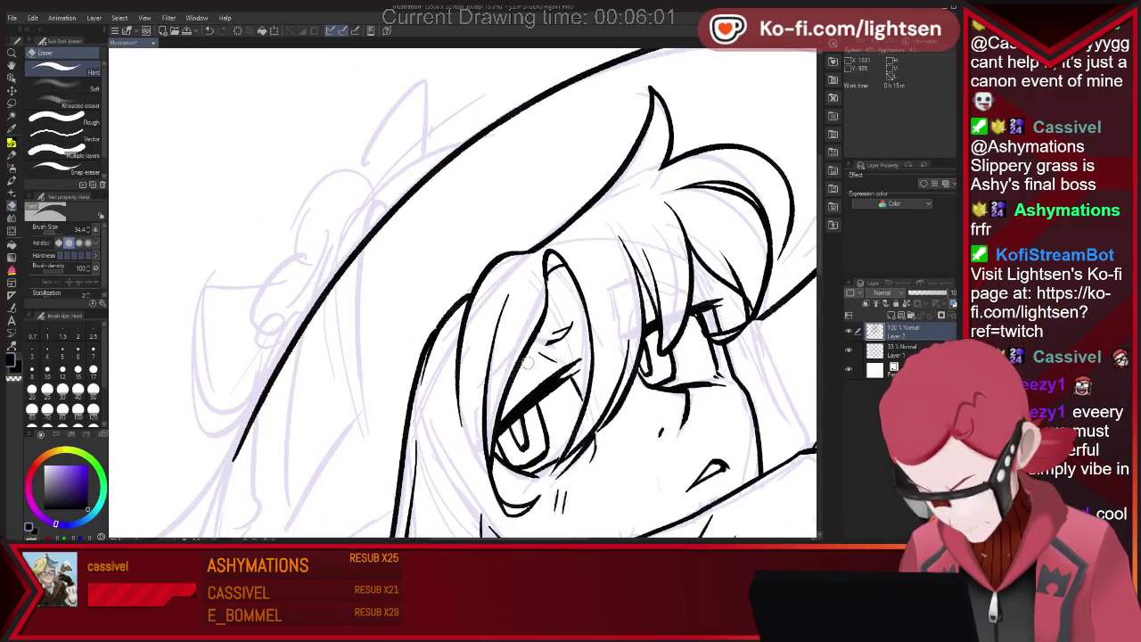
key(p)
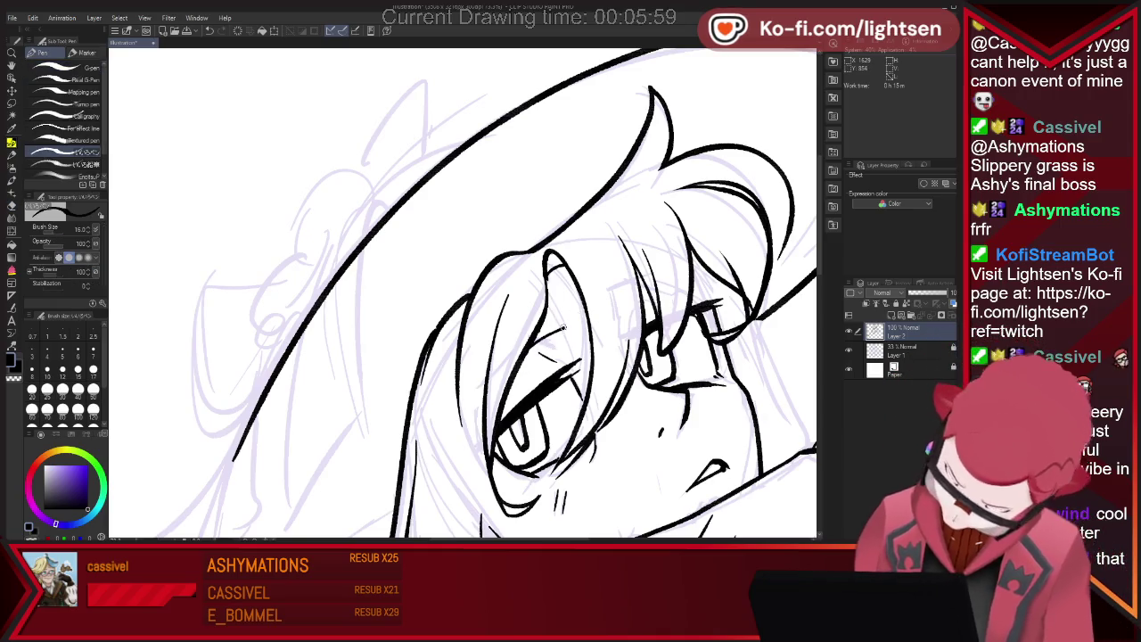
key(ctrl+minus)
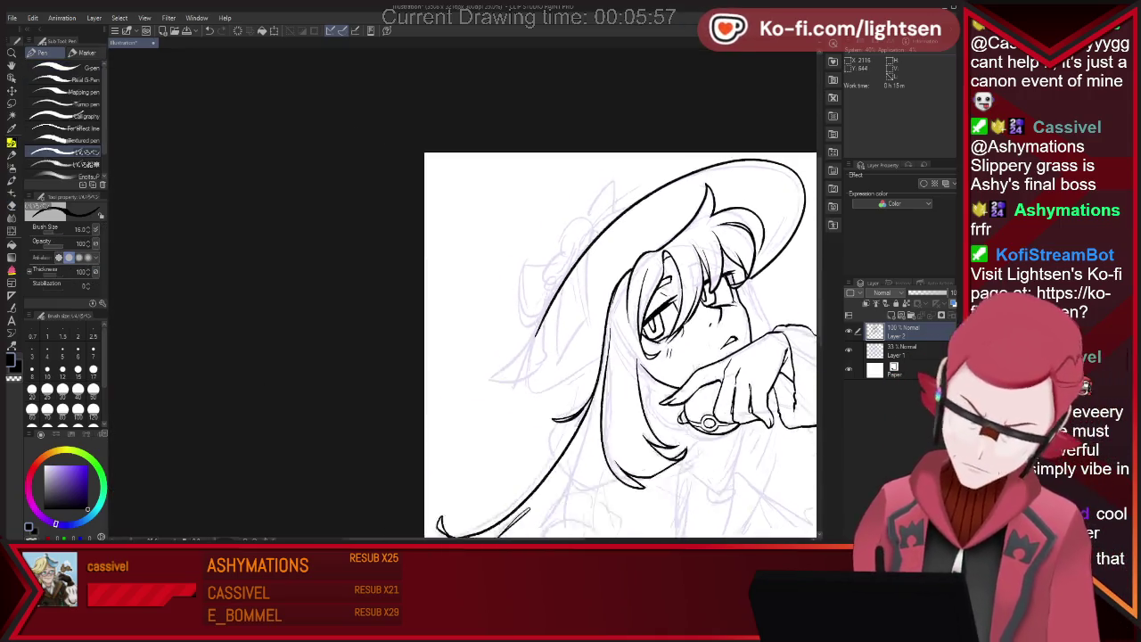
Zoom in on the face and hat brim, toggling between eraser and pen
key(ctrl+minus)
key(ctrl+plus)
key(ctrl+minus)
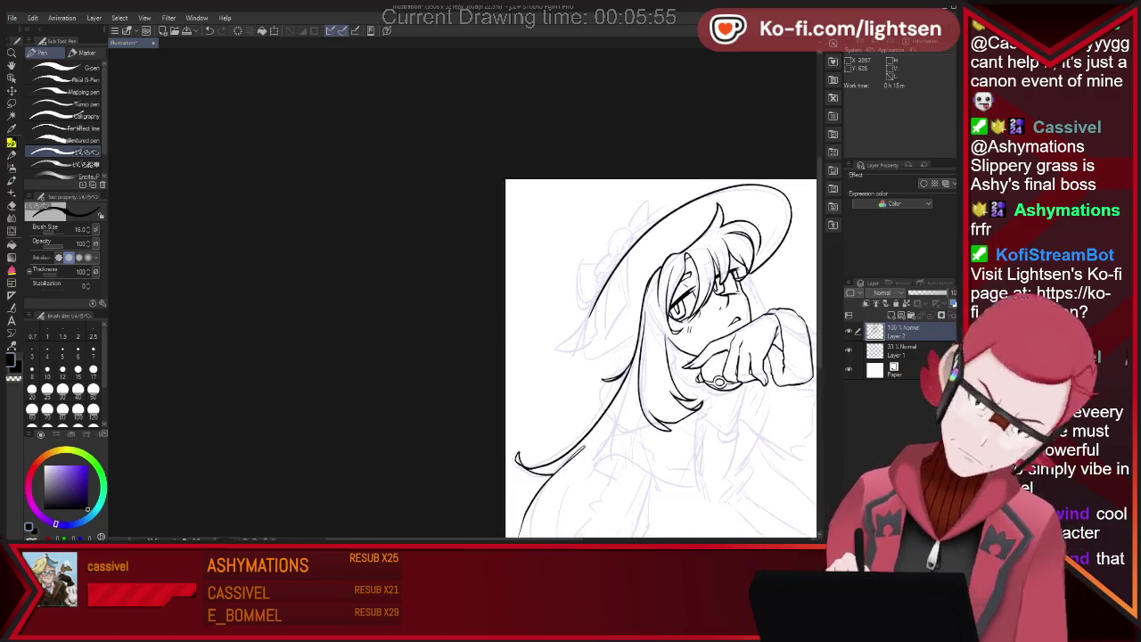
key(ctrl+minus)
key(ctrl+plus)
key(ctrl+plus)
key(ctrl+plus)
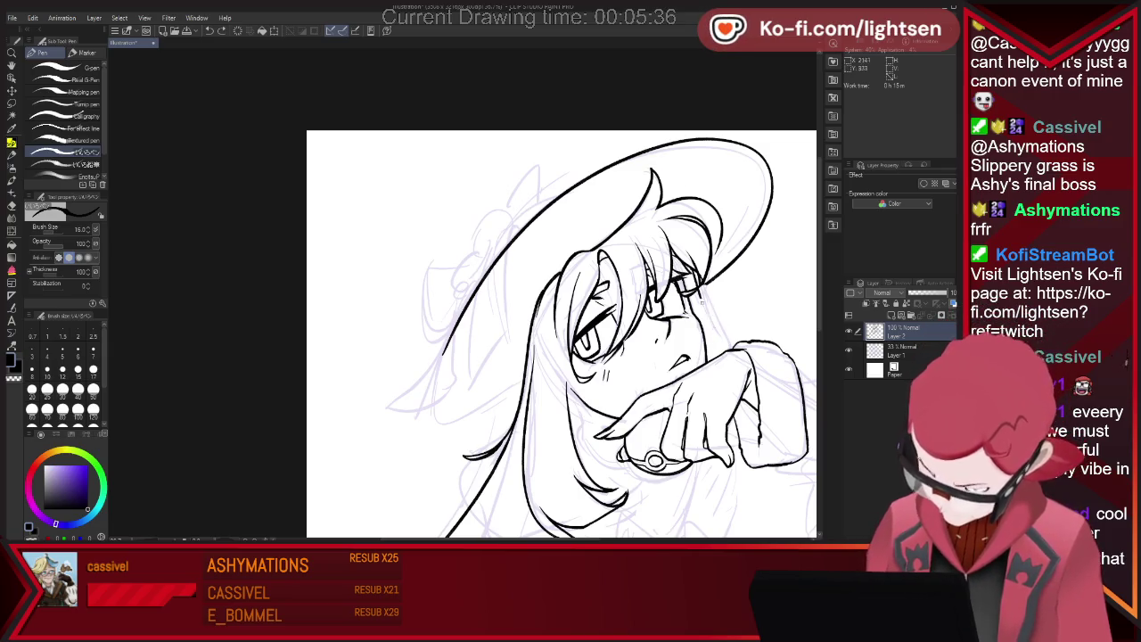
key(e)
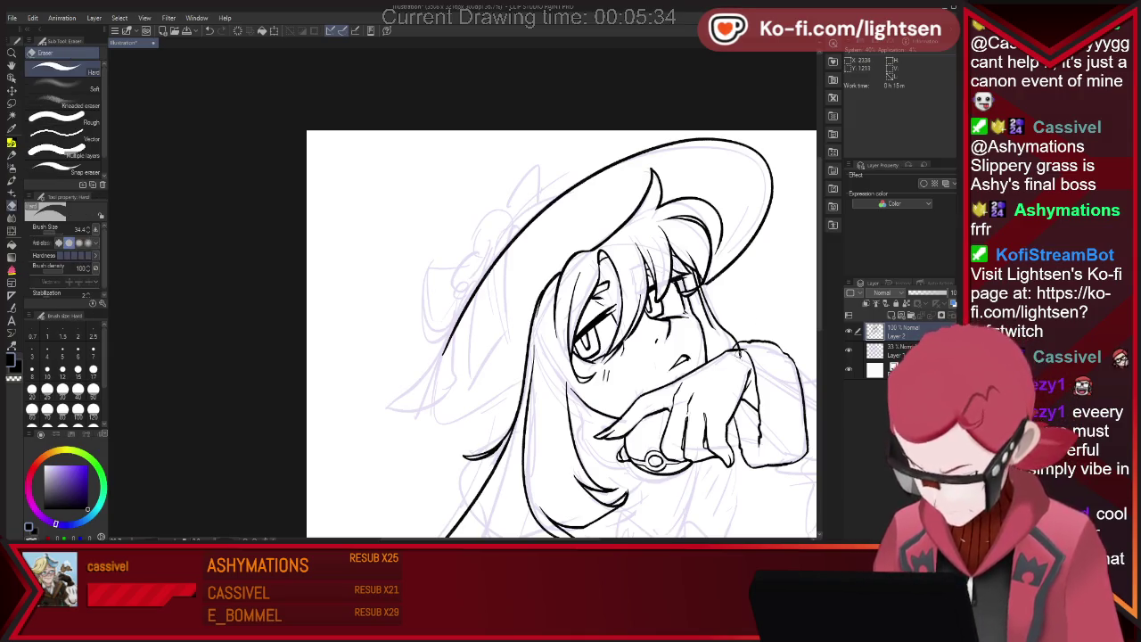
key(p)
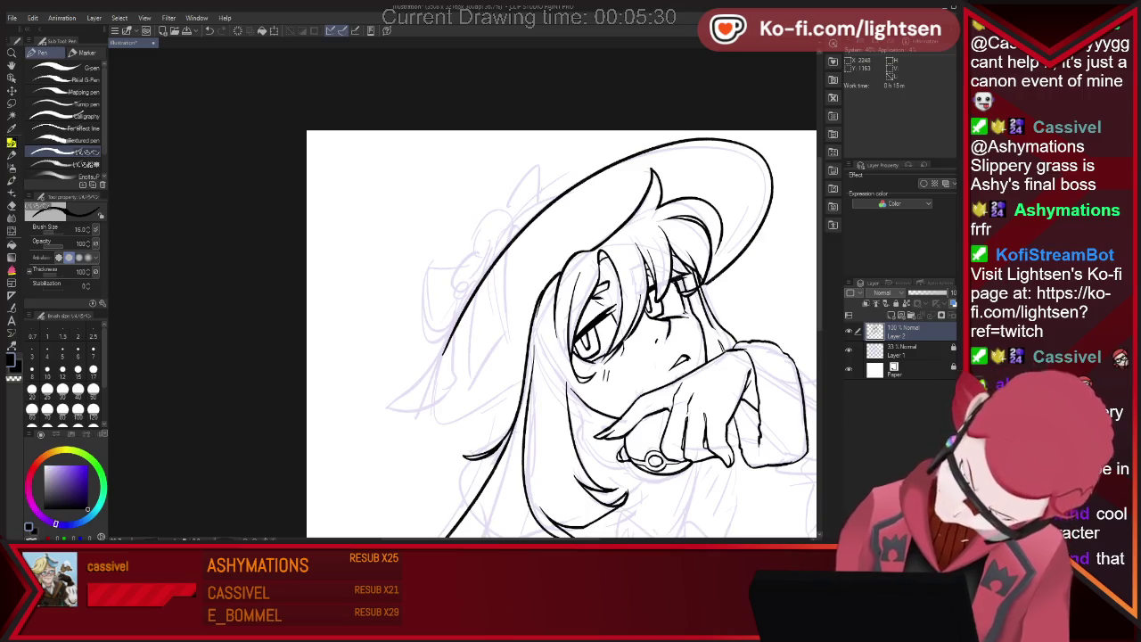
scroll(561, 338, down, 3)
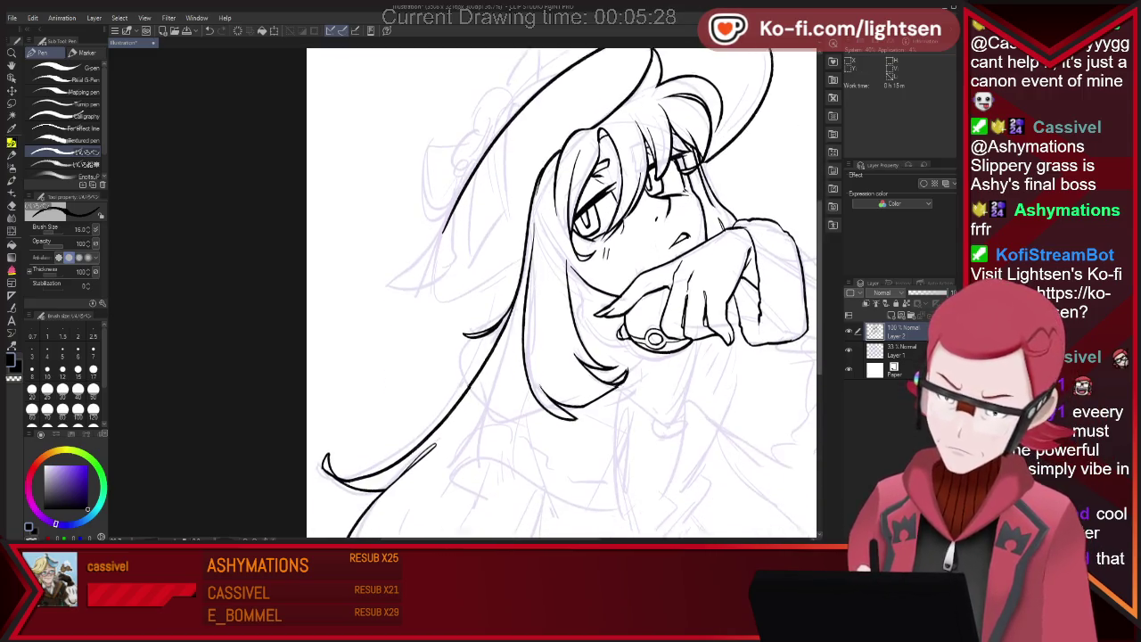
scroll(448, 230, down, 1)
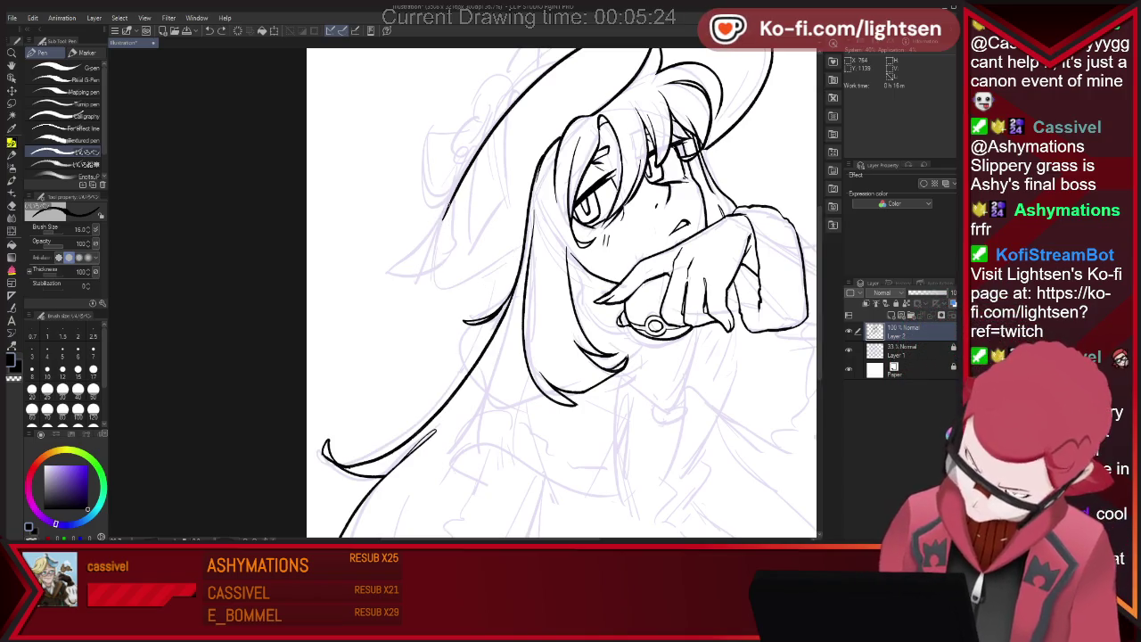
Undo the last brim stroke and redraw the hat brim's lower-left curve
key(ctrl+z)
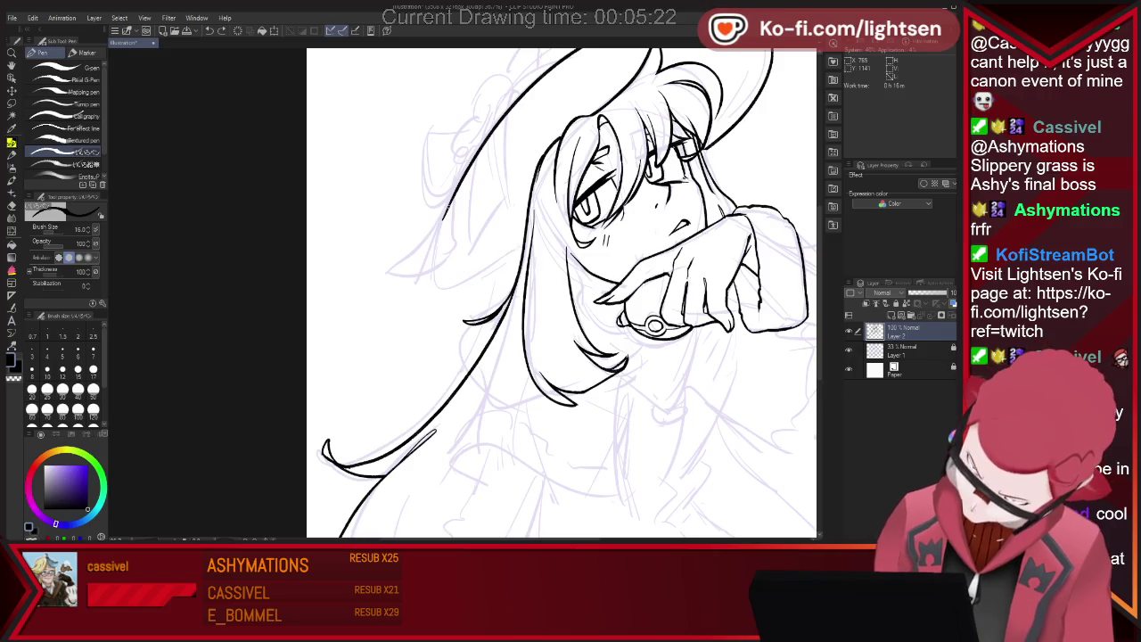
drag(433, 285, 550, 220)
key(e)
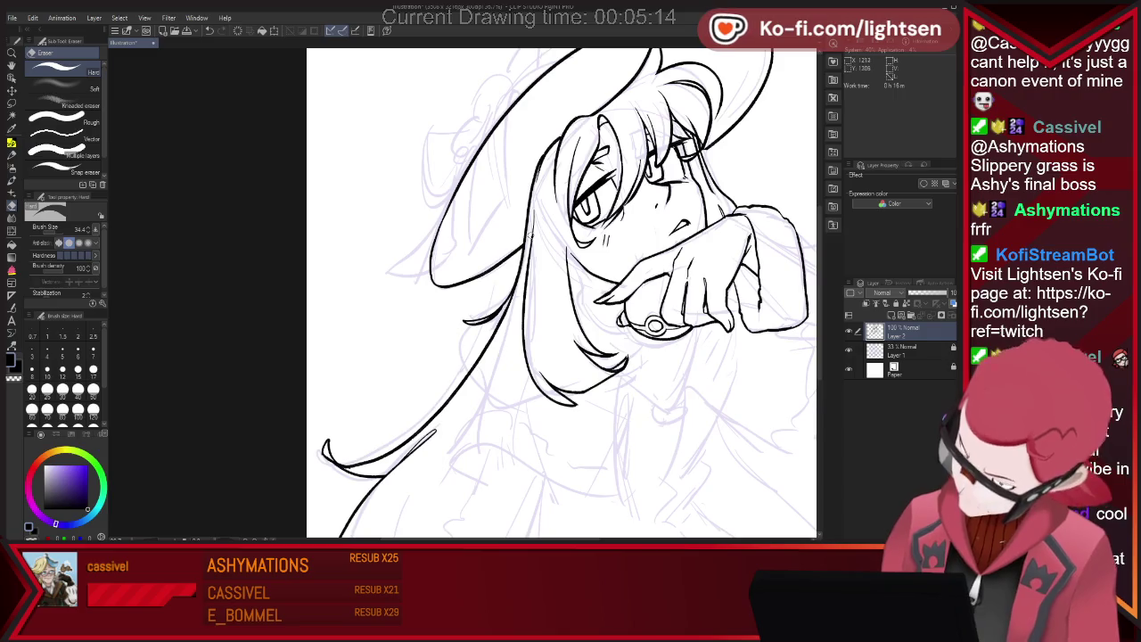
key(p)
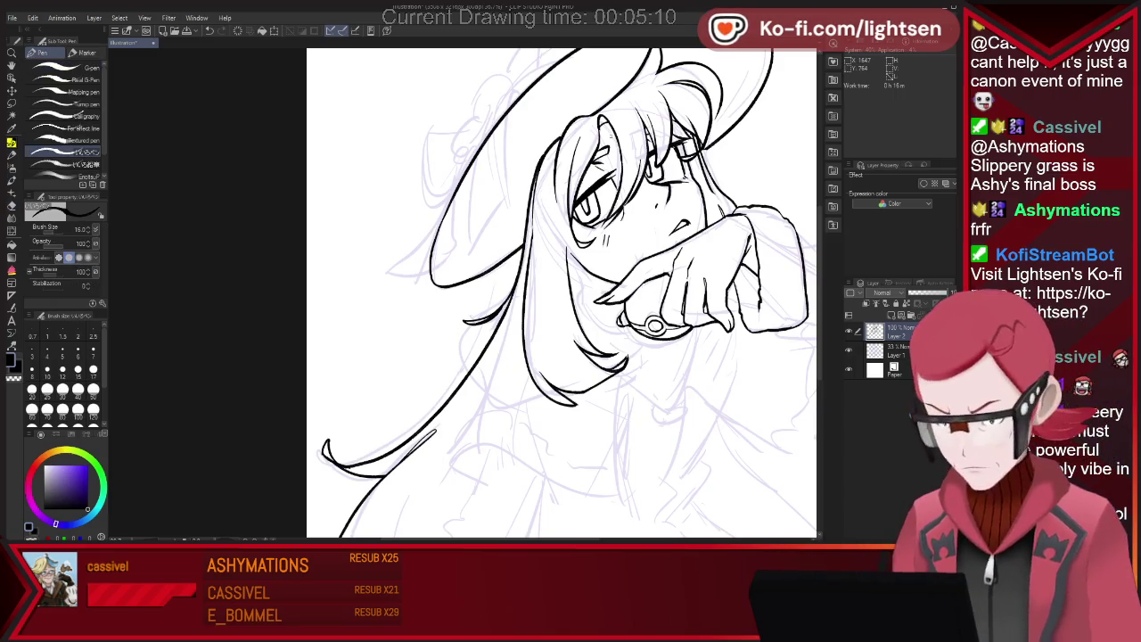
key(e)
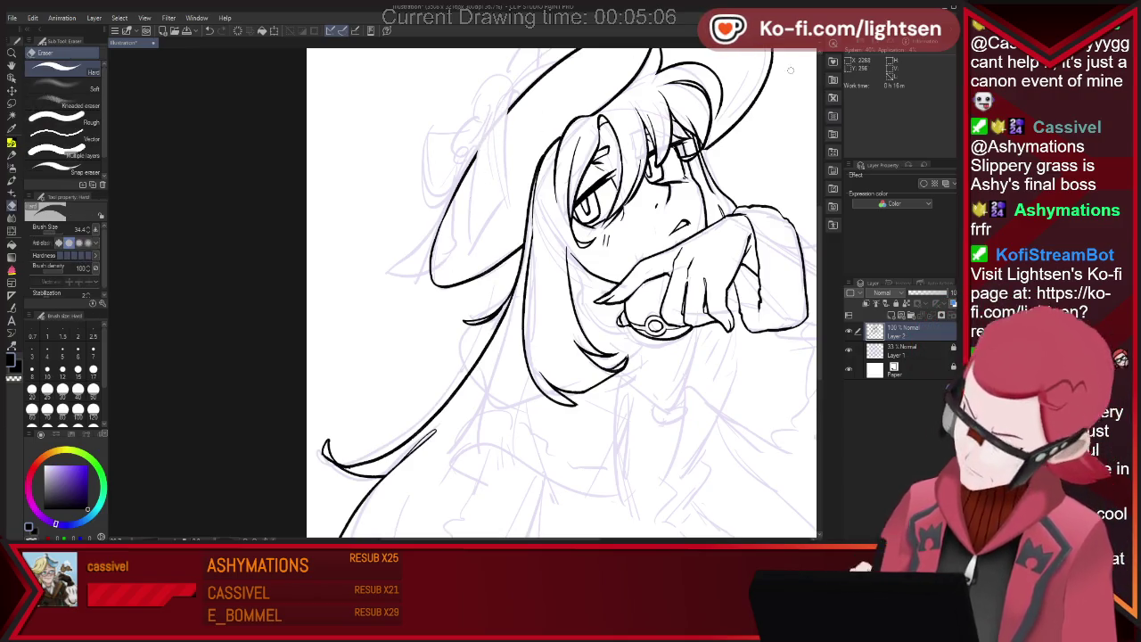
scroll(562, 294, up, 4)
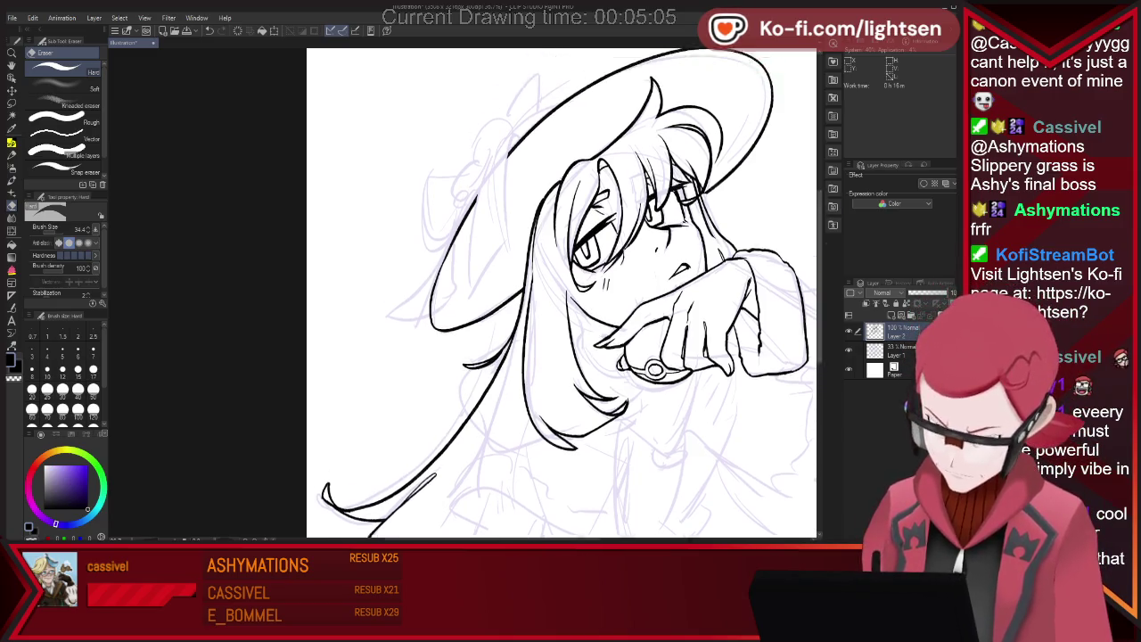
Ink the ruffled rosette, bow and trailing ribbon on the hat's left side, with brief eraser fixes
key(p)
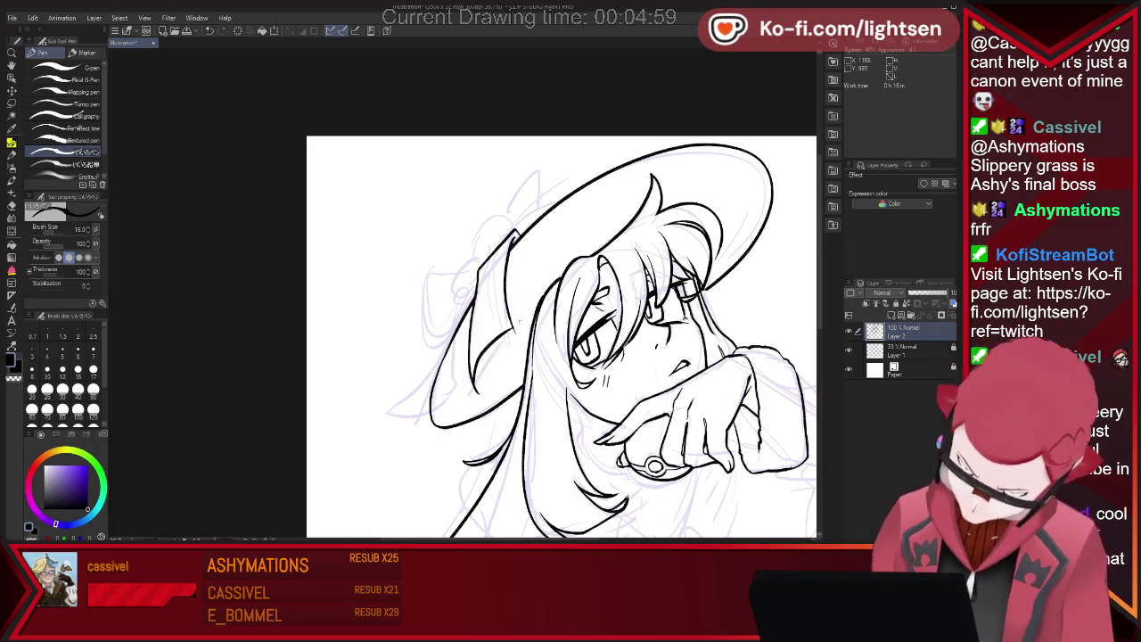
key(e)
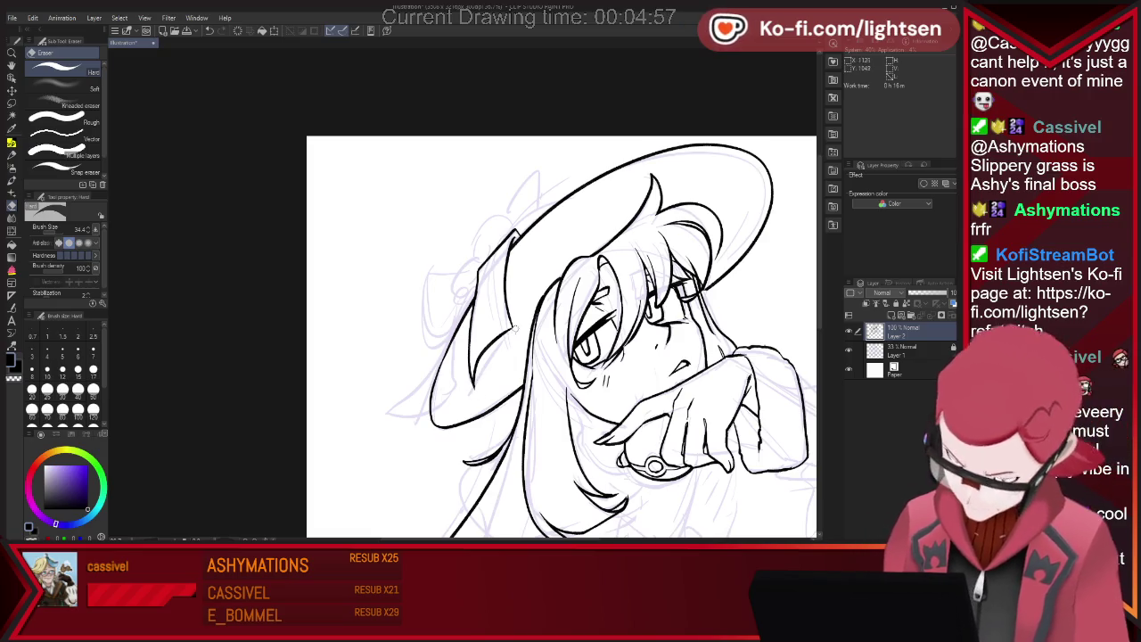
key(p)
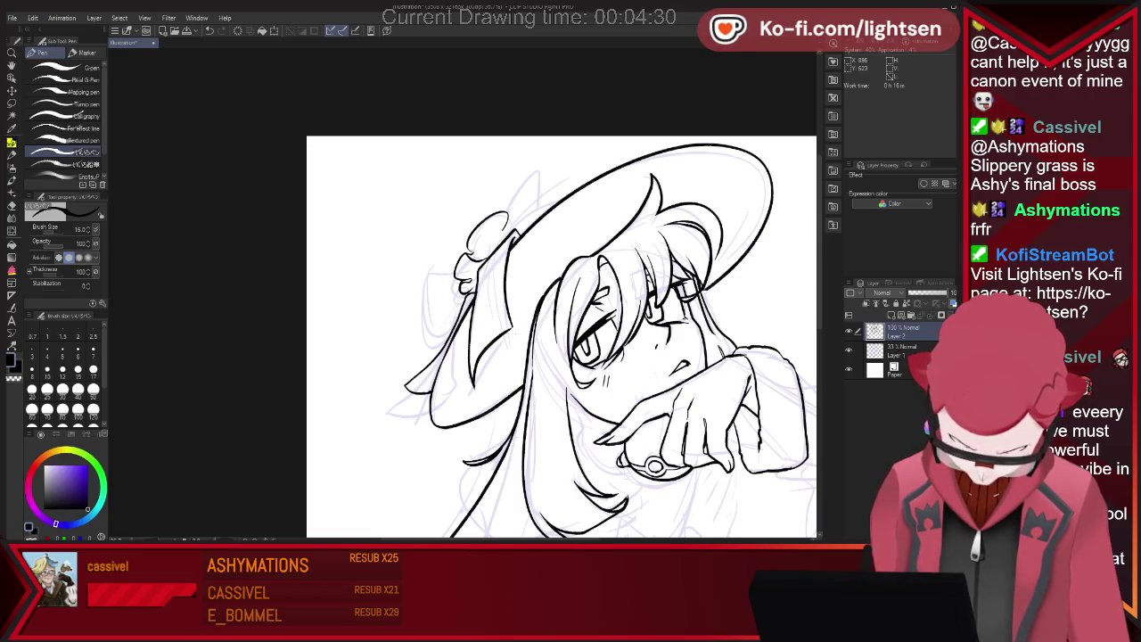
key(e)
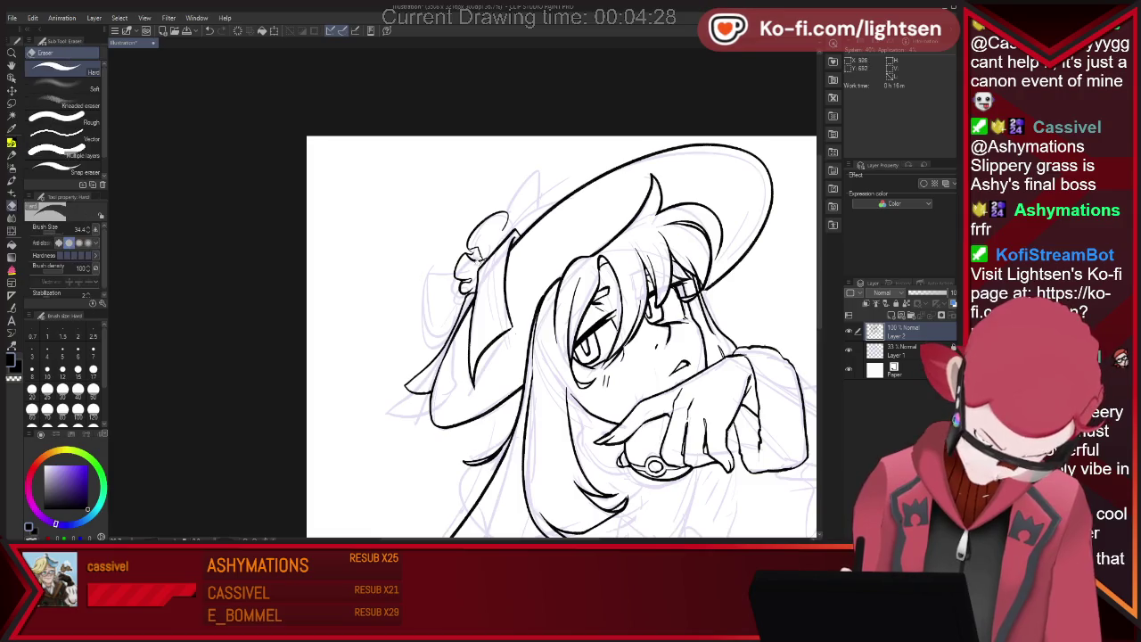
key(p)
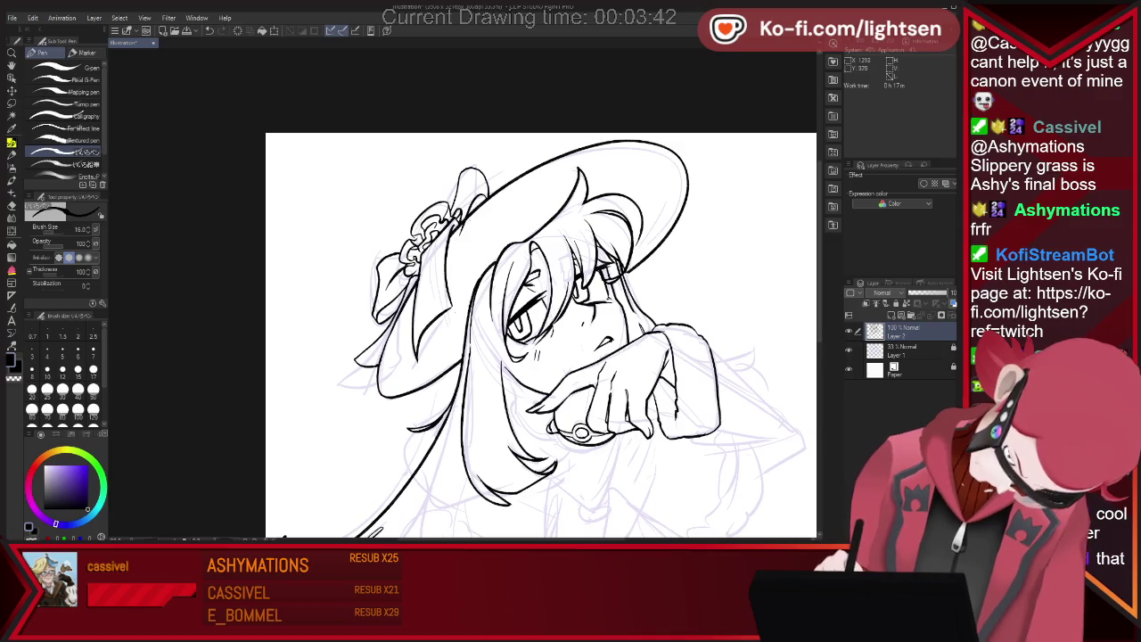
key(e)
key(p)
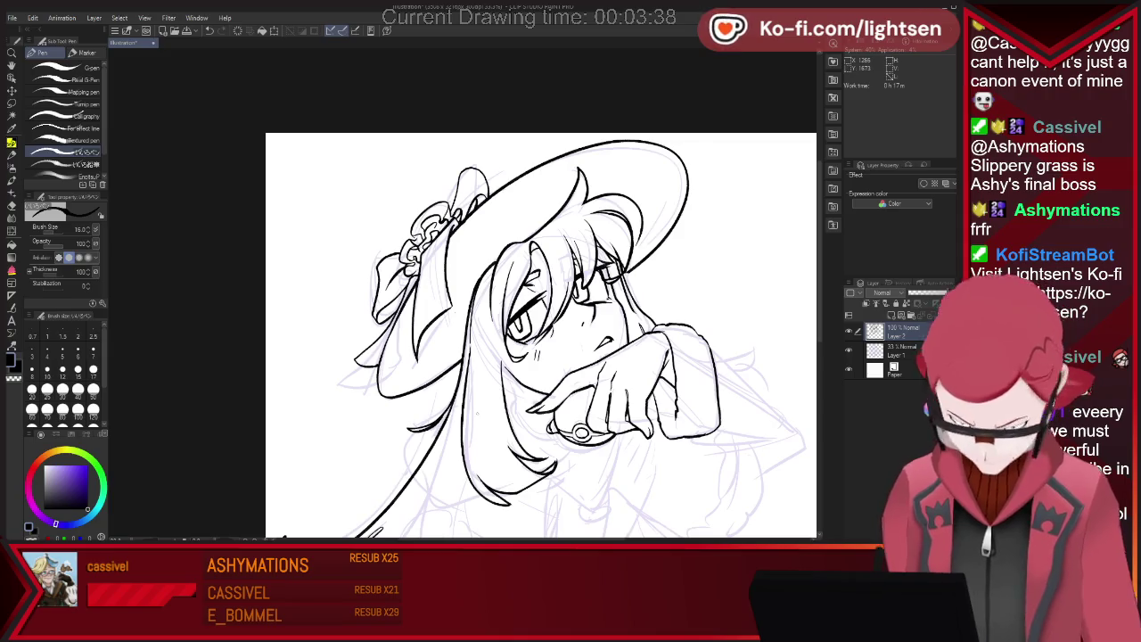
scroll(541, 336, down, 2)
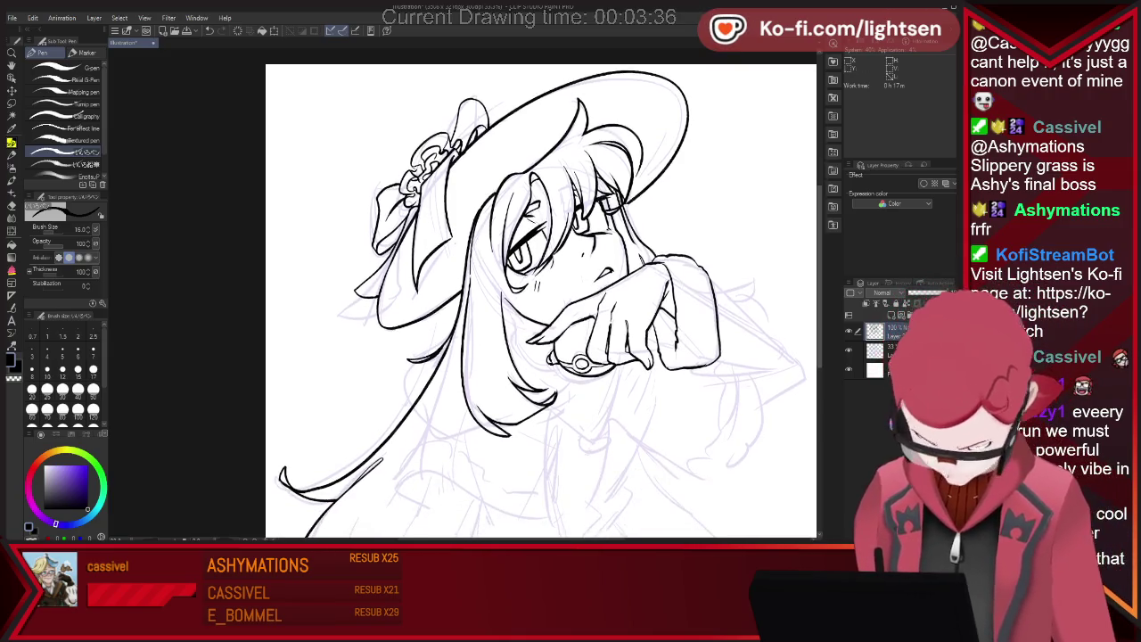
key(e)
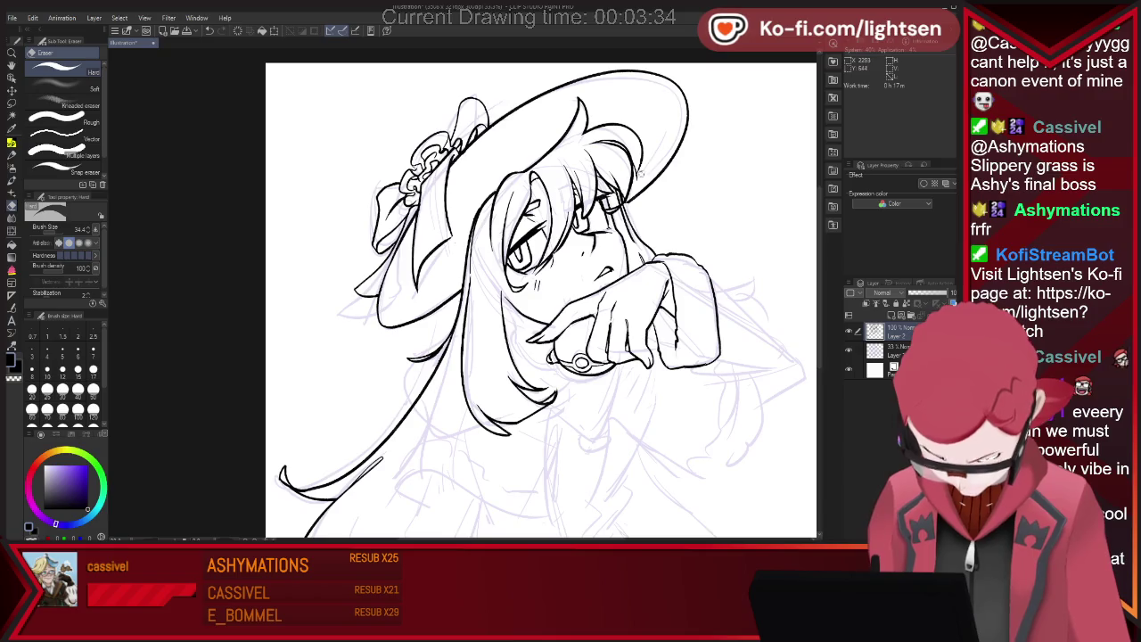
key(p)
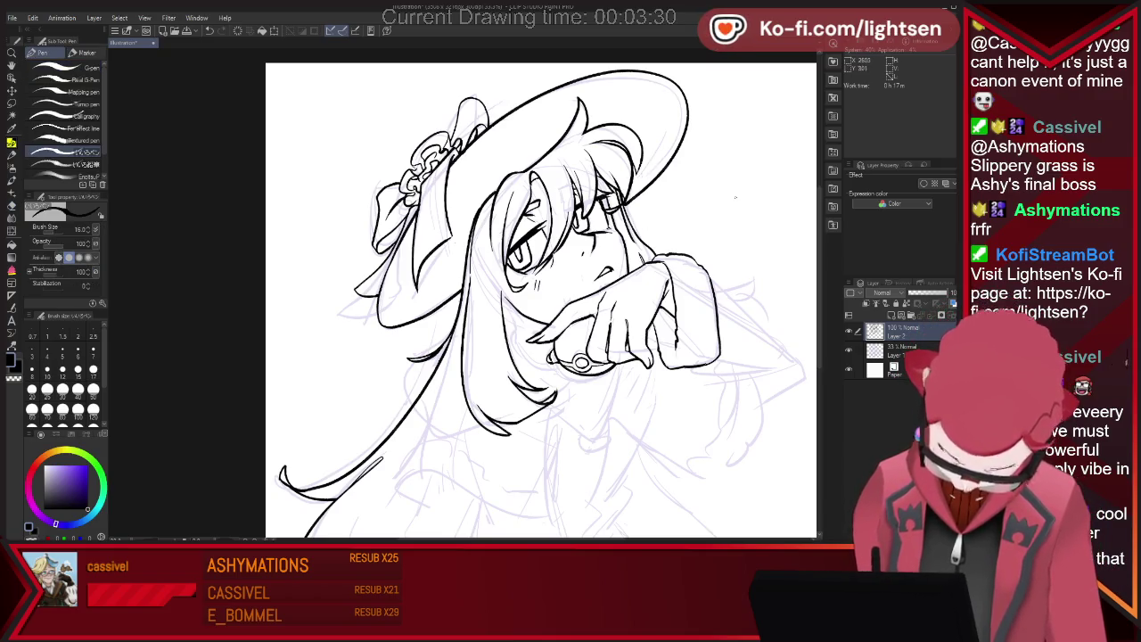
scroll(541, 294, down, 2)
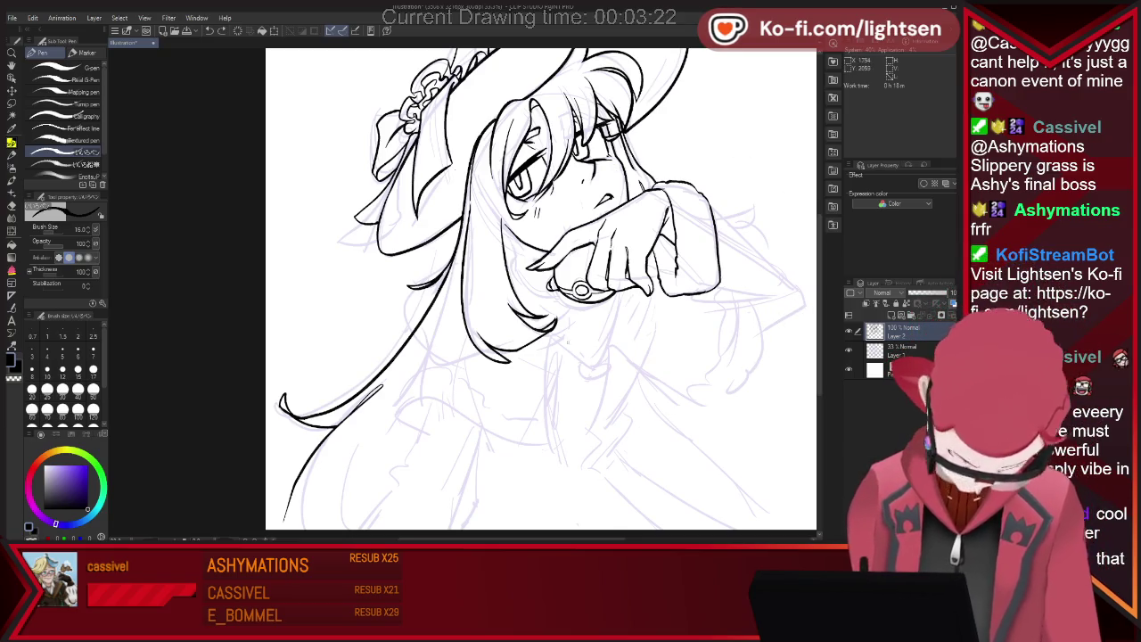
drag(552, 328, 584, 357)
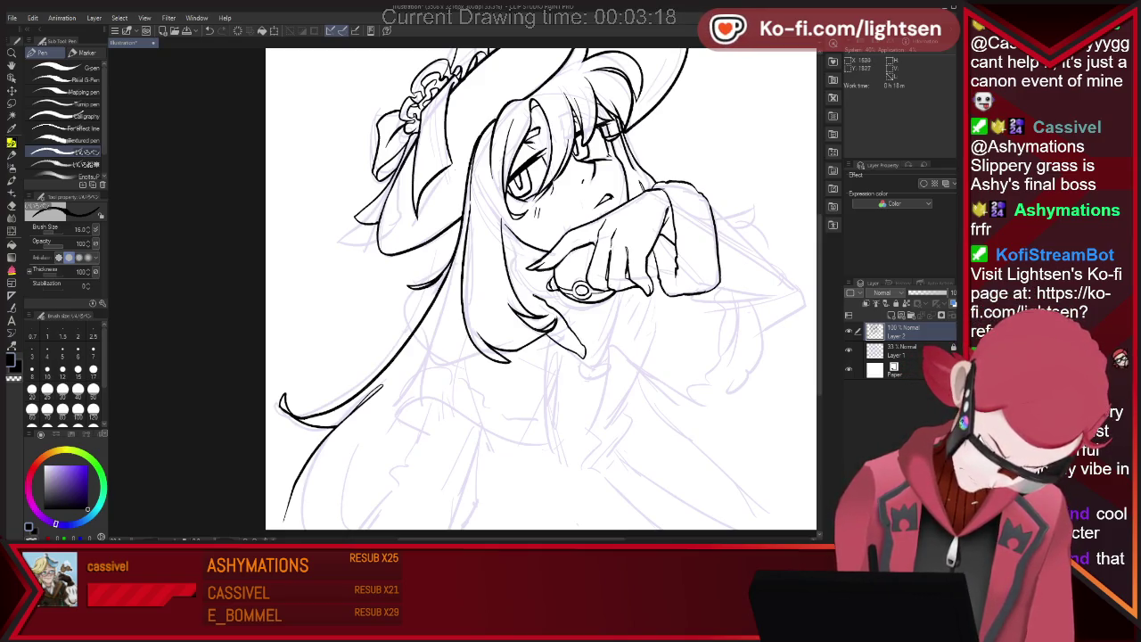
Add a tiny ink stroke below the hair and erase stray lines below the hand
drag(597, 334, 585, 355)
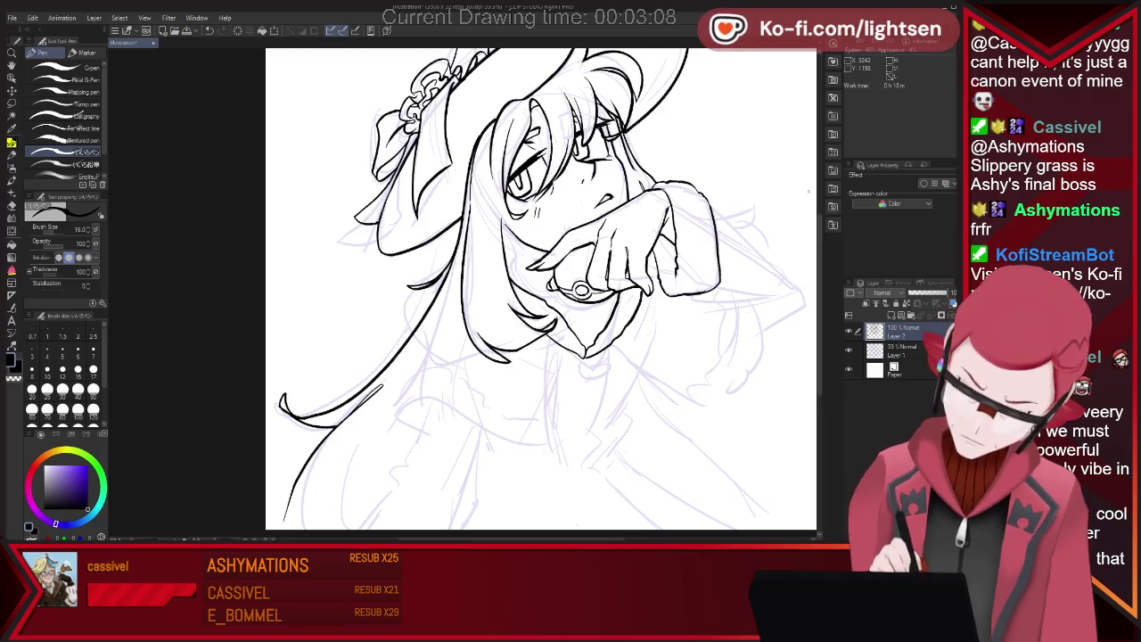
key(e)
drag(590, 348, 622, 303)
key(p)
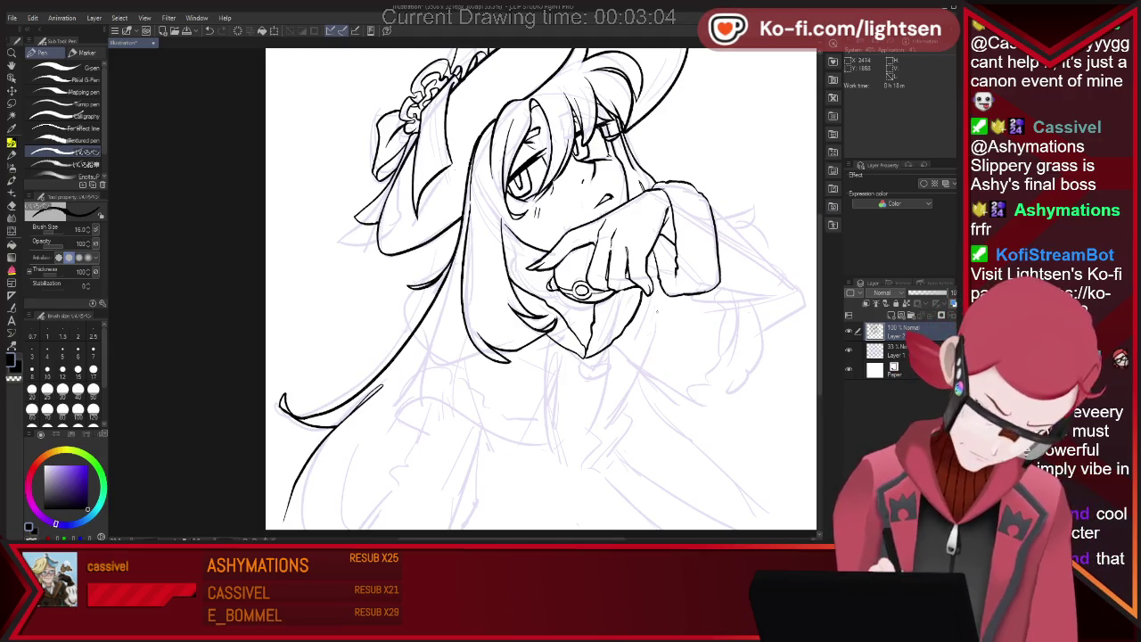
key(e)
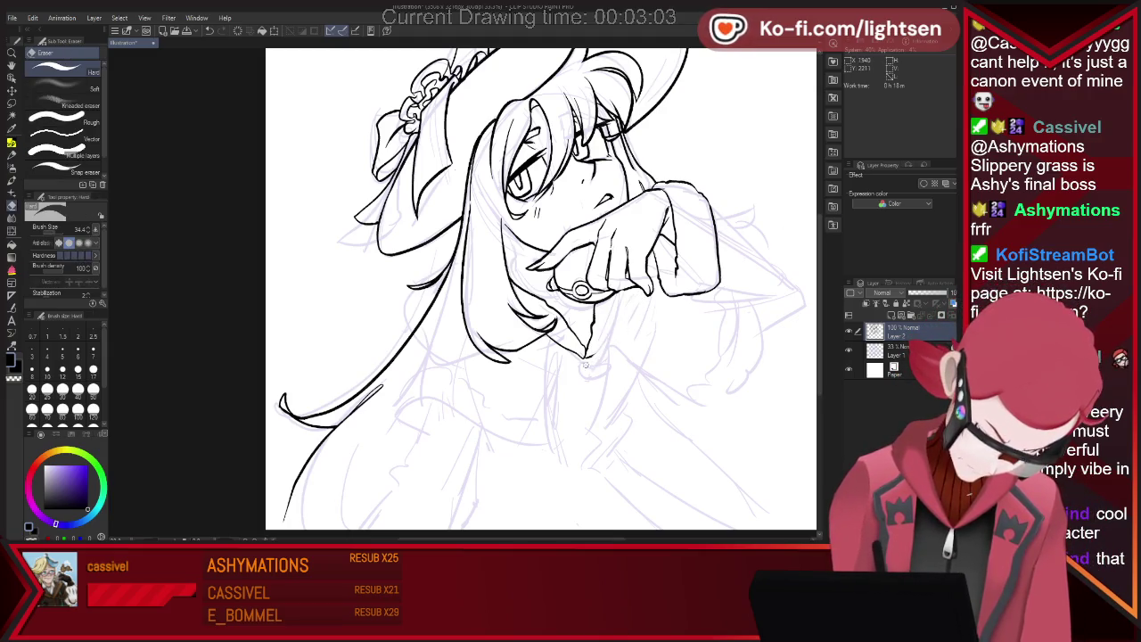
key(p)
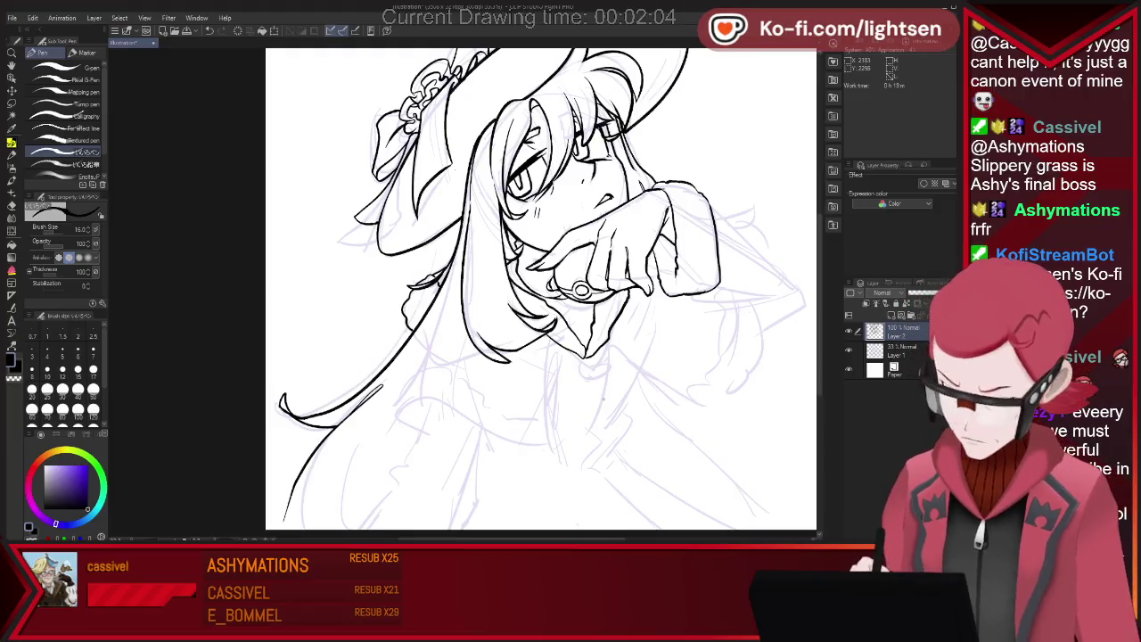
Ink lines beside the long hair strand and a short cuff curve beneath it
drag(409, 284, 415, 321)
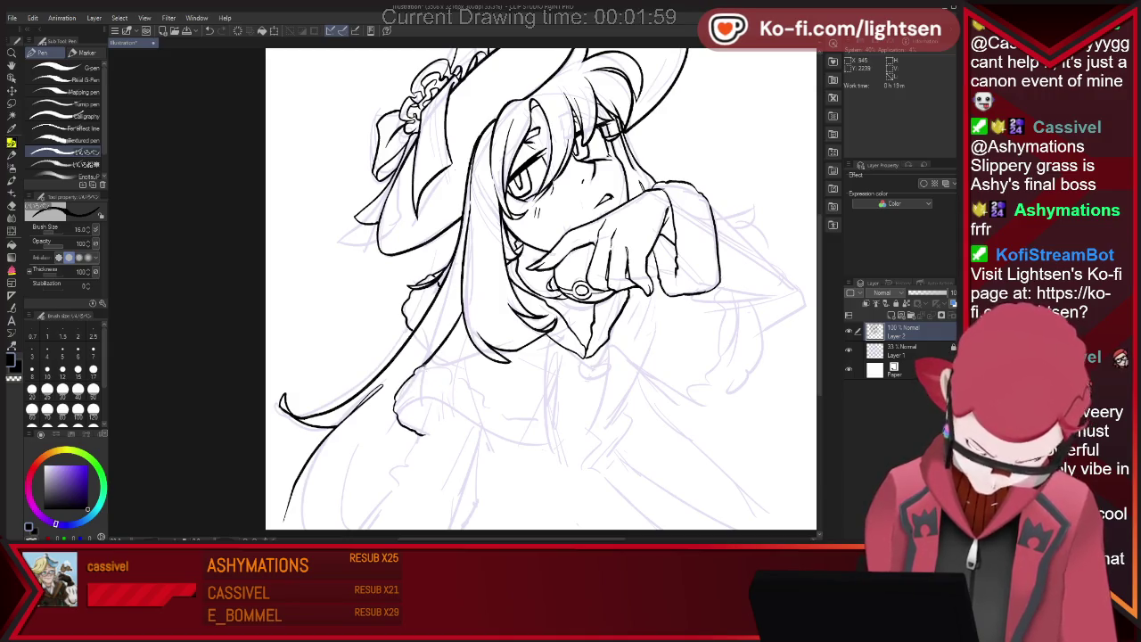
drag(421, 365, 479, 393)
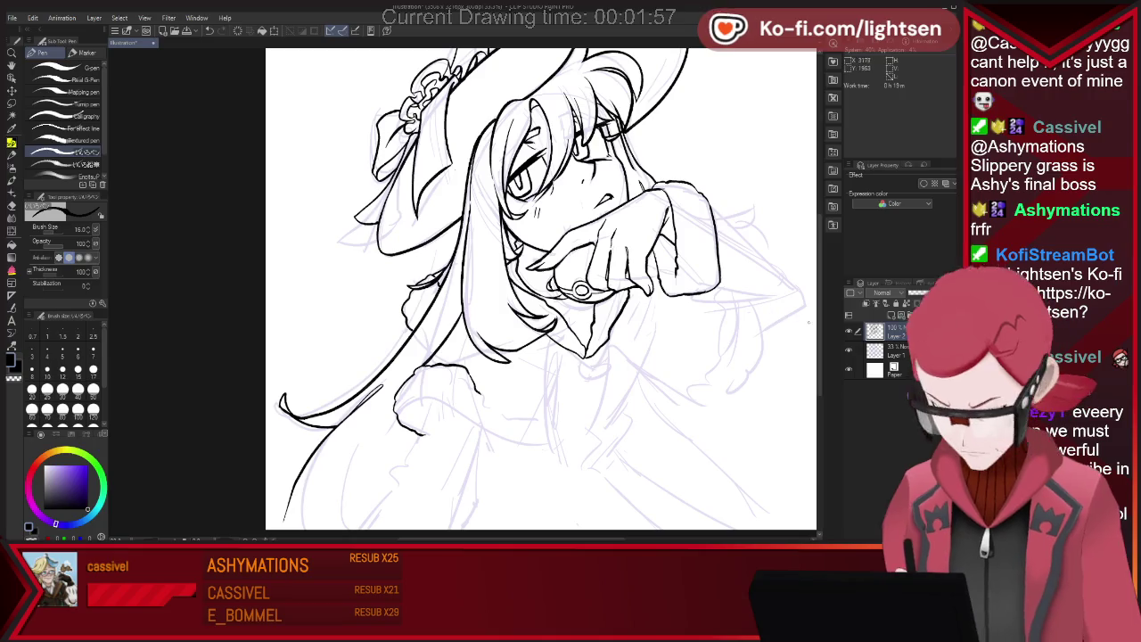
scroll(541, 290, down, 2)
Trim the short cuff curve, extend it rightward and ink the cuff's ruffled lower edge
key(e)
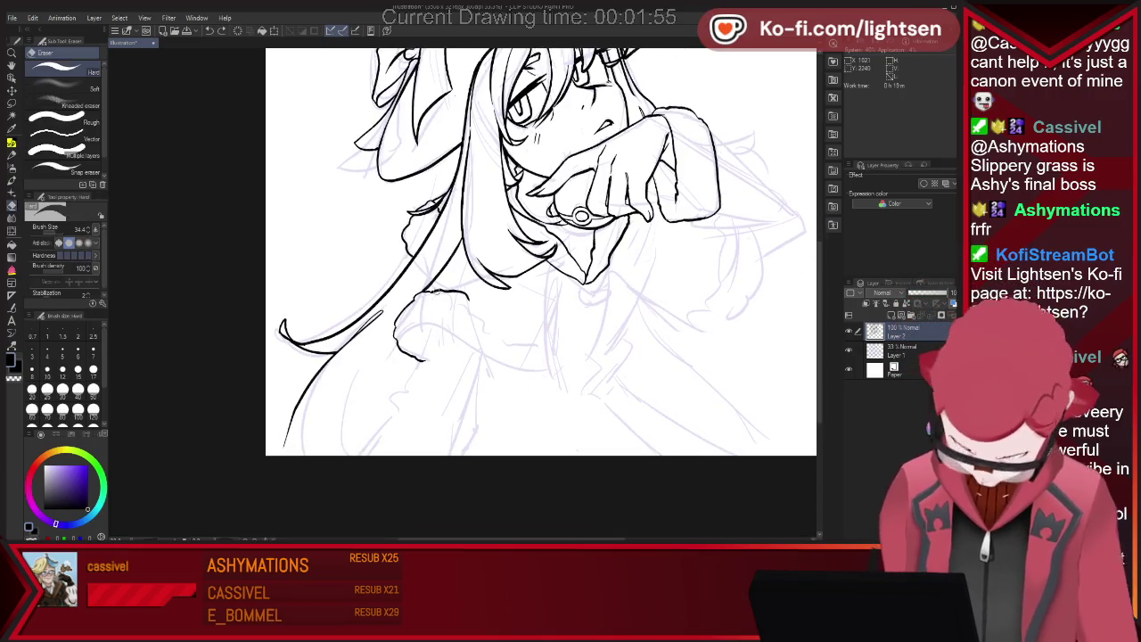
drag(415, 294, 468, 295)
key(p)
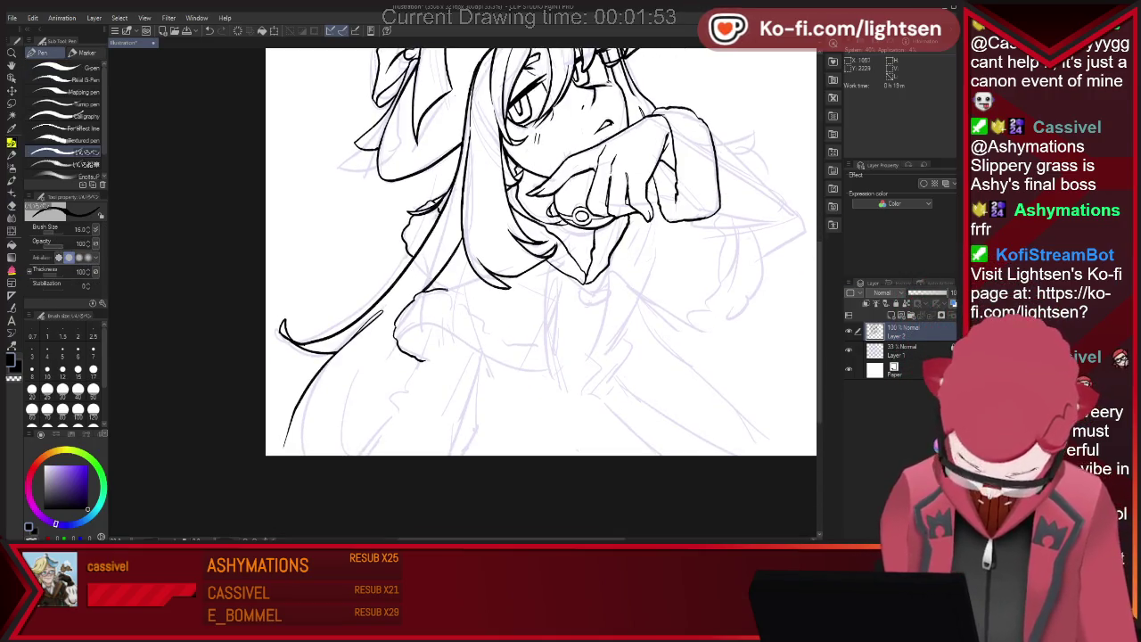
drag(477, 328, 532, 344)
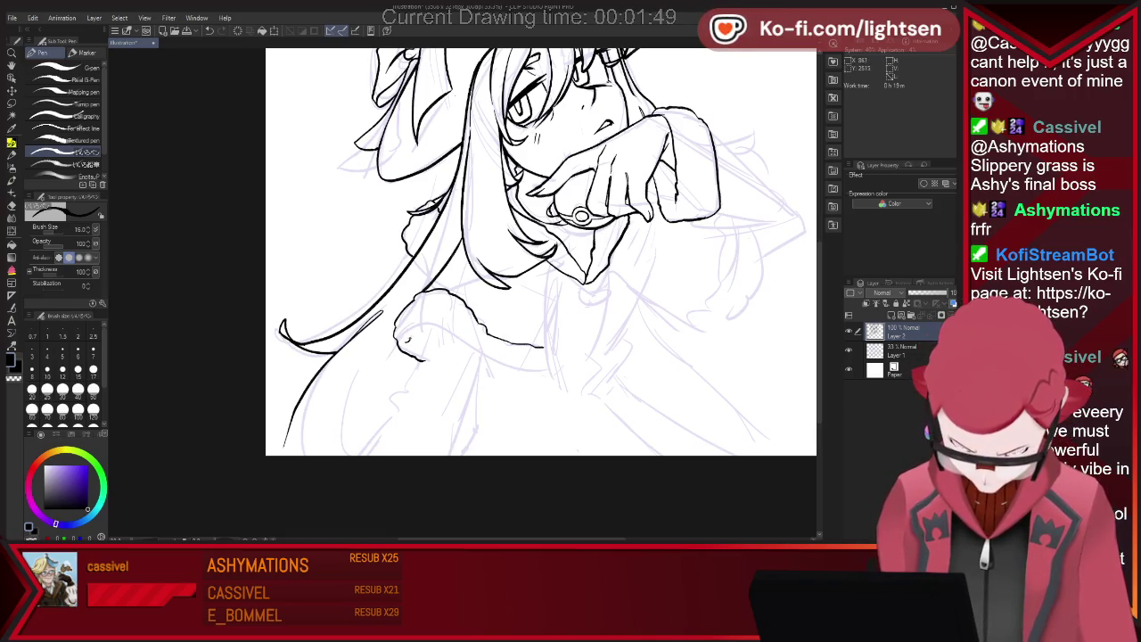
drag(406, 339, 550, 373)
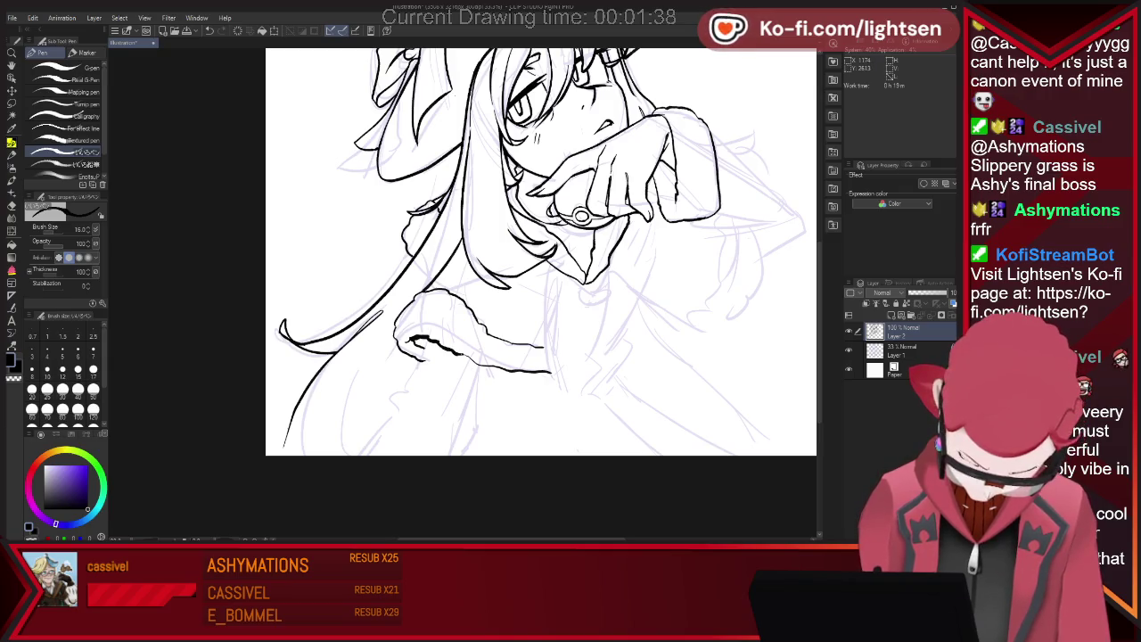
key(e)
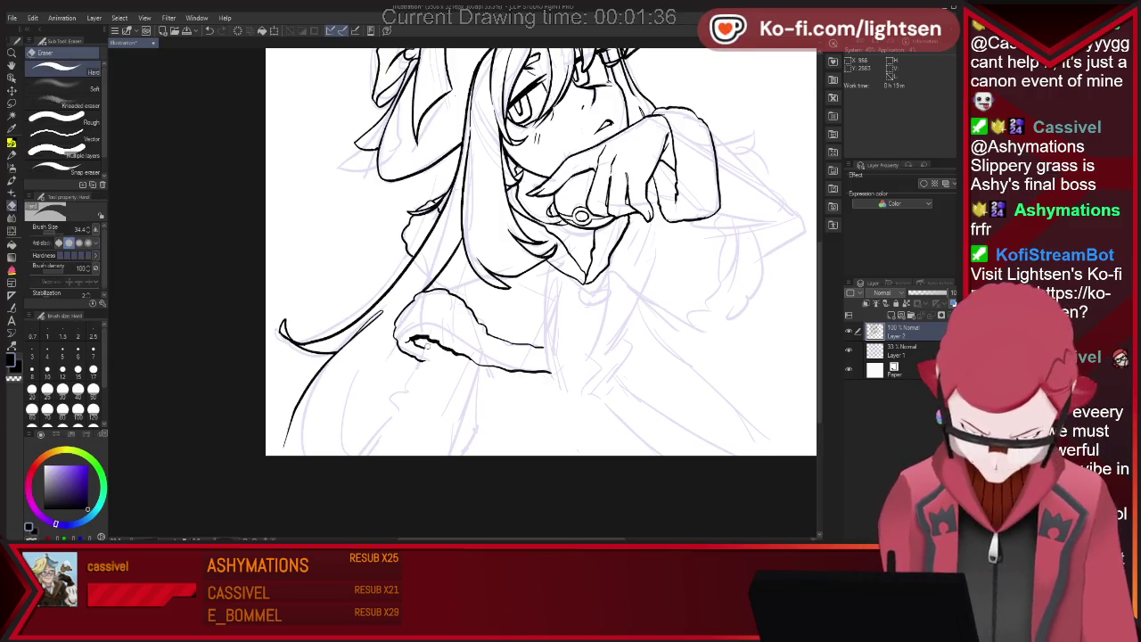
key(p)
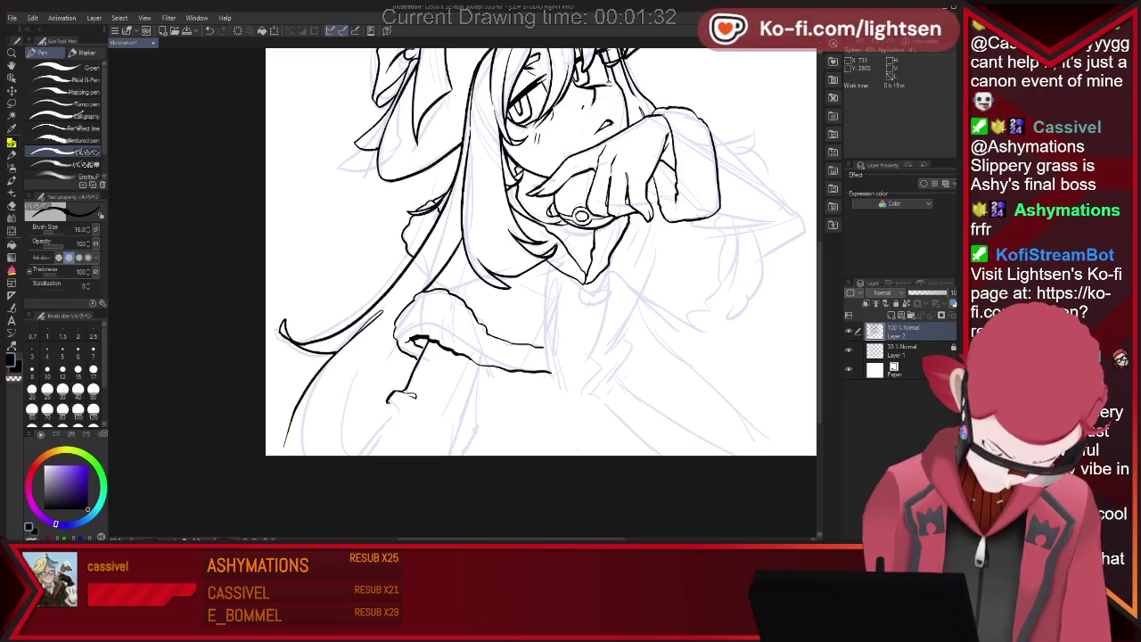
key(ctrl+z)
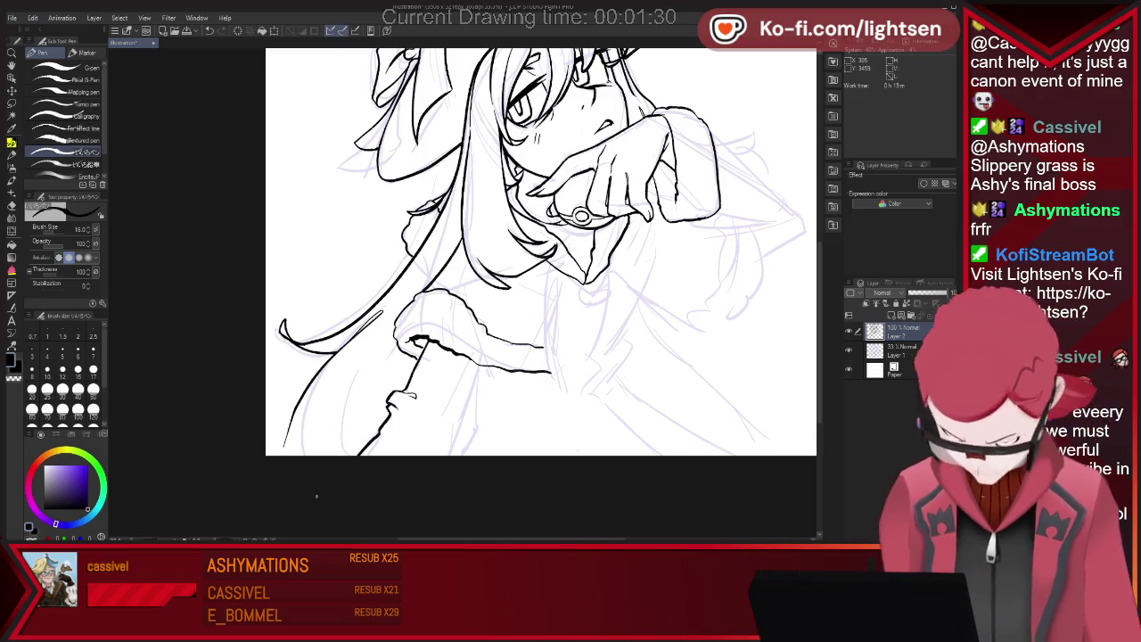
key(e)
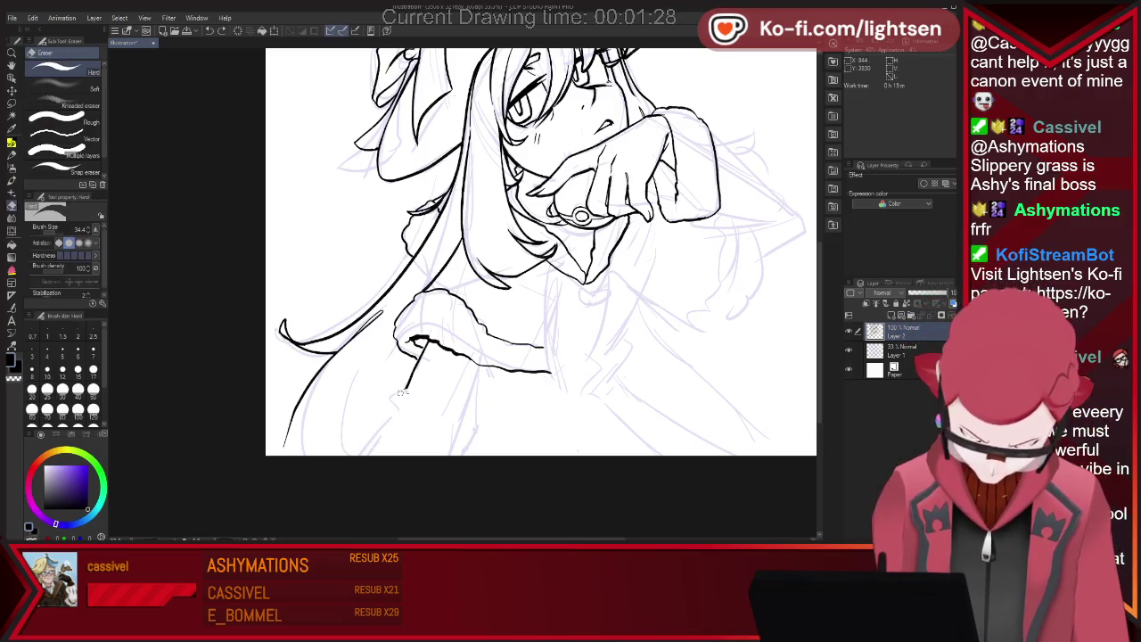
key(p)
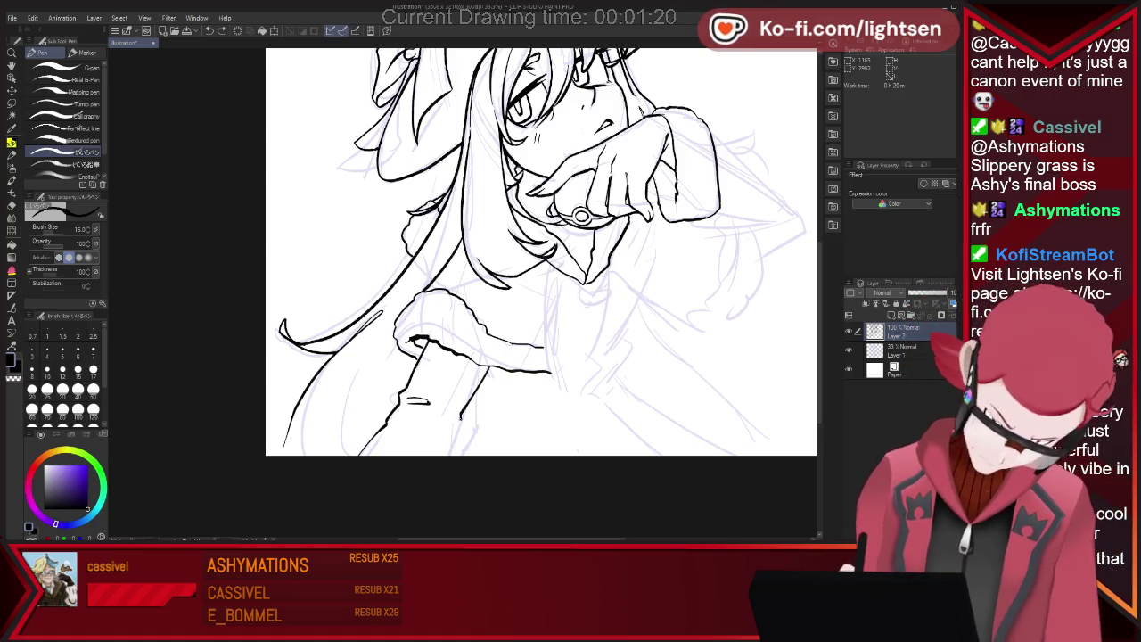
Ink the sleeve line below the cuff, the cuff's hooked end and the figure's right-side curve
drag(472, 370, 464, 410)
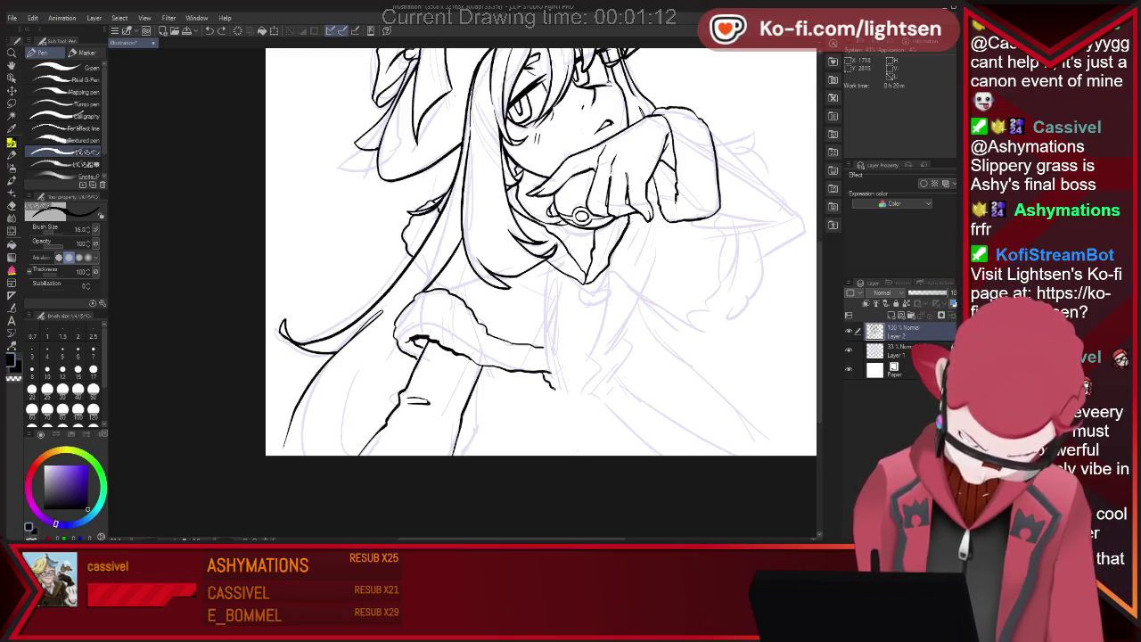
drag(542, 370, 564, 390)
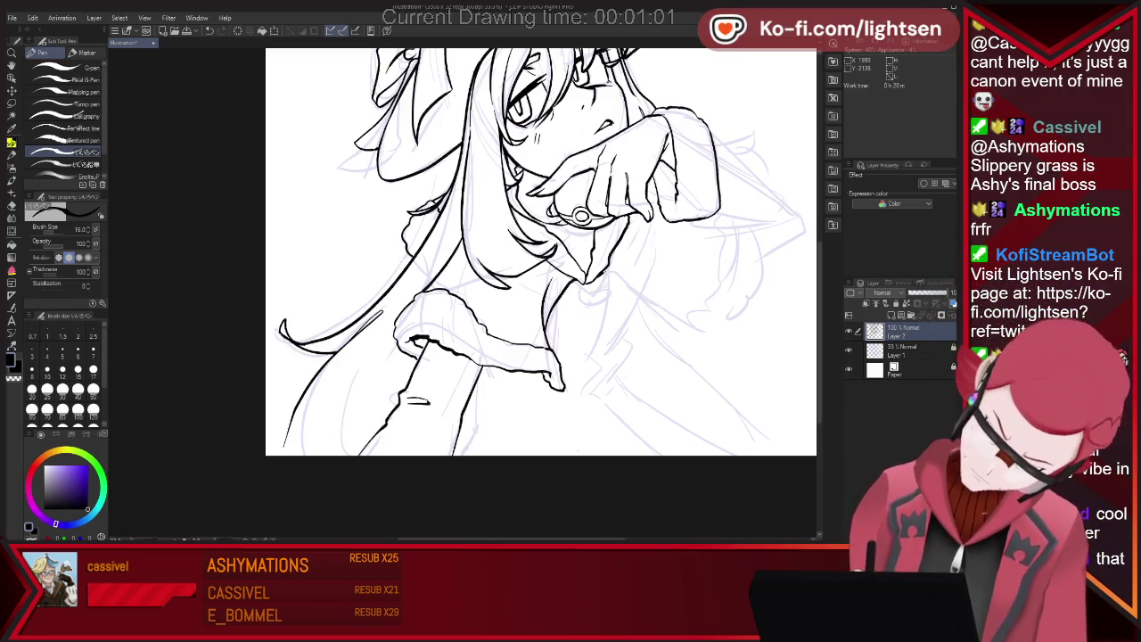
drag(603, 270, 719, 337)
key(e)
key(p)
drag(713, 290, 718, 336)
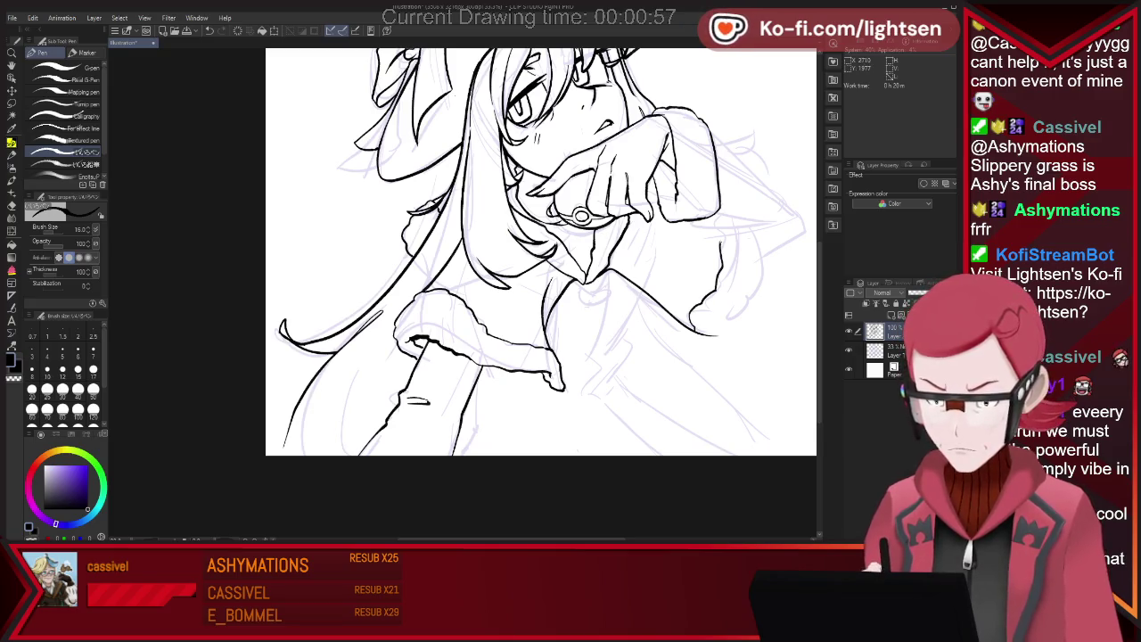
Ink the right sleeve's side down to the hook plus a short vertical stroke
drag(719, 217, 716, 291)
drag(757, 225, 760, 243)
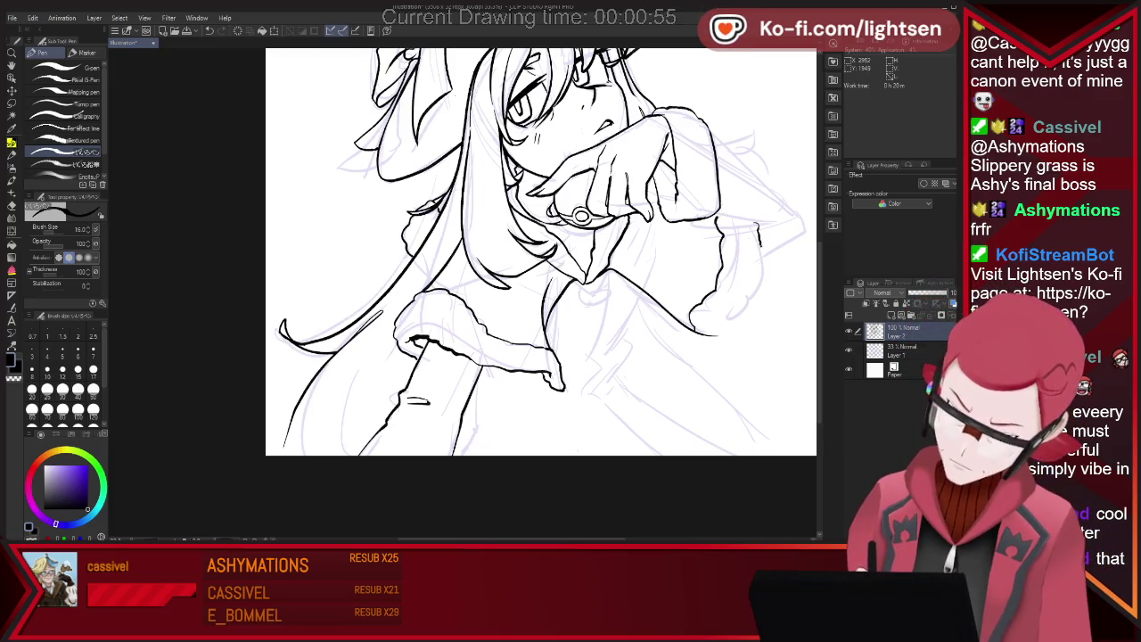
key(e)
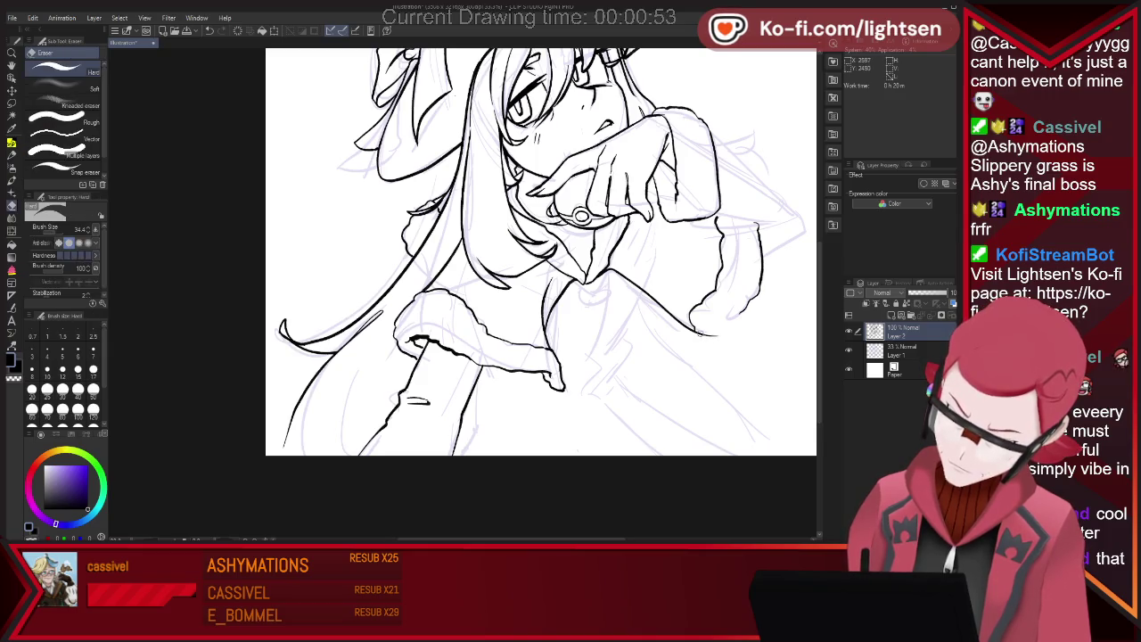
key(p)
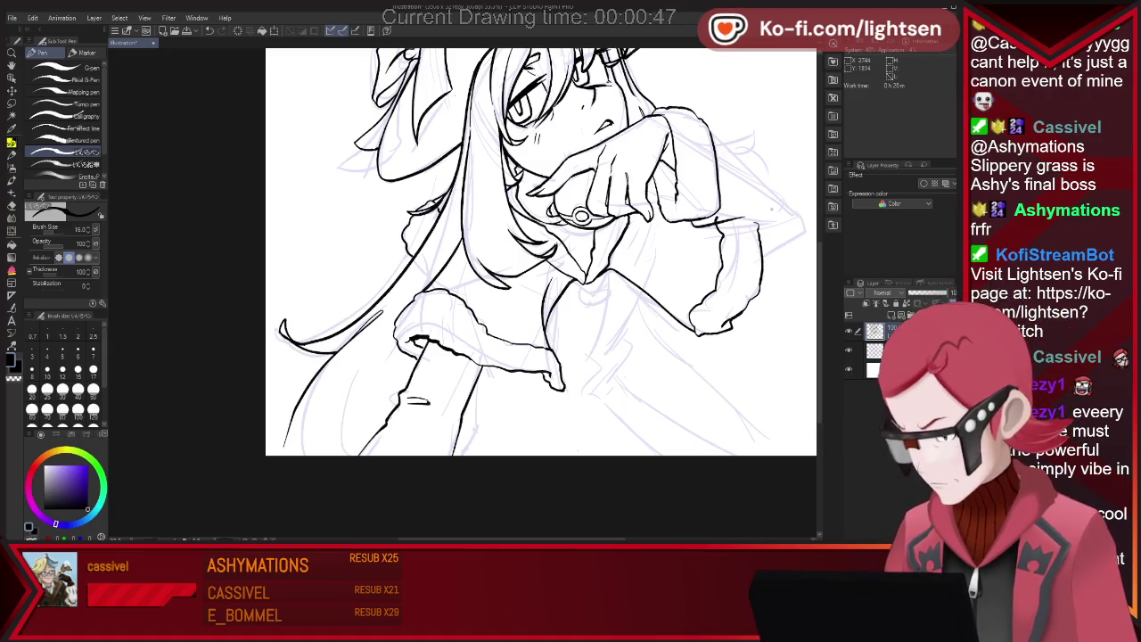
key(e)
key(p)
Extend the line right of the arm, then ink the flared sleeve edge and upper arm outline
drag(758, 223, 796, 226)
key(e)
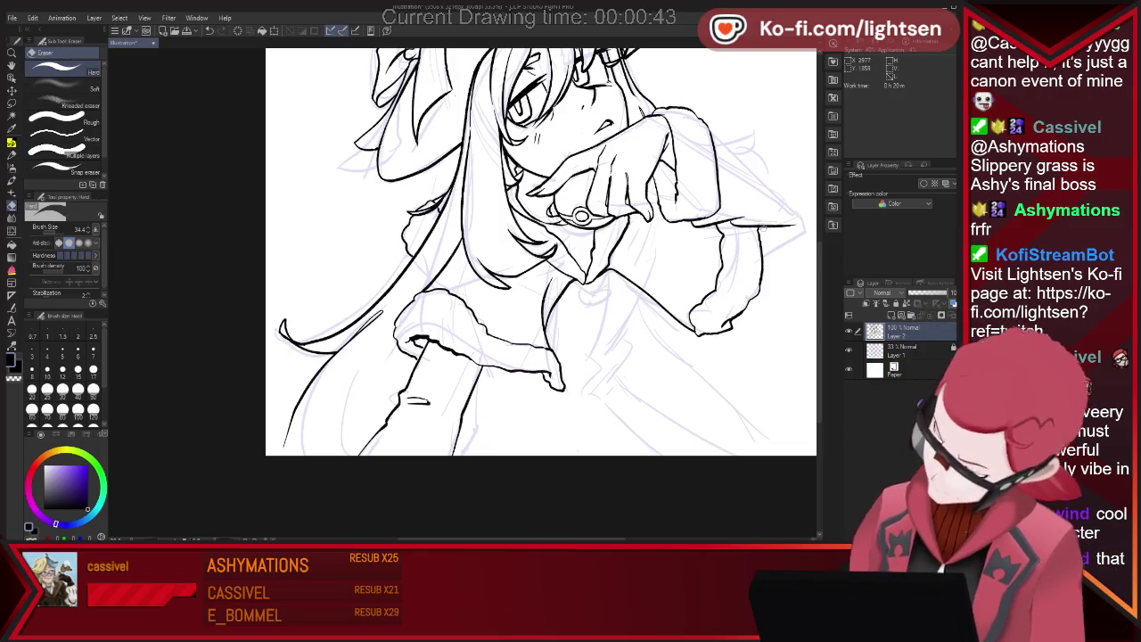
key(p)
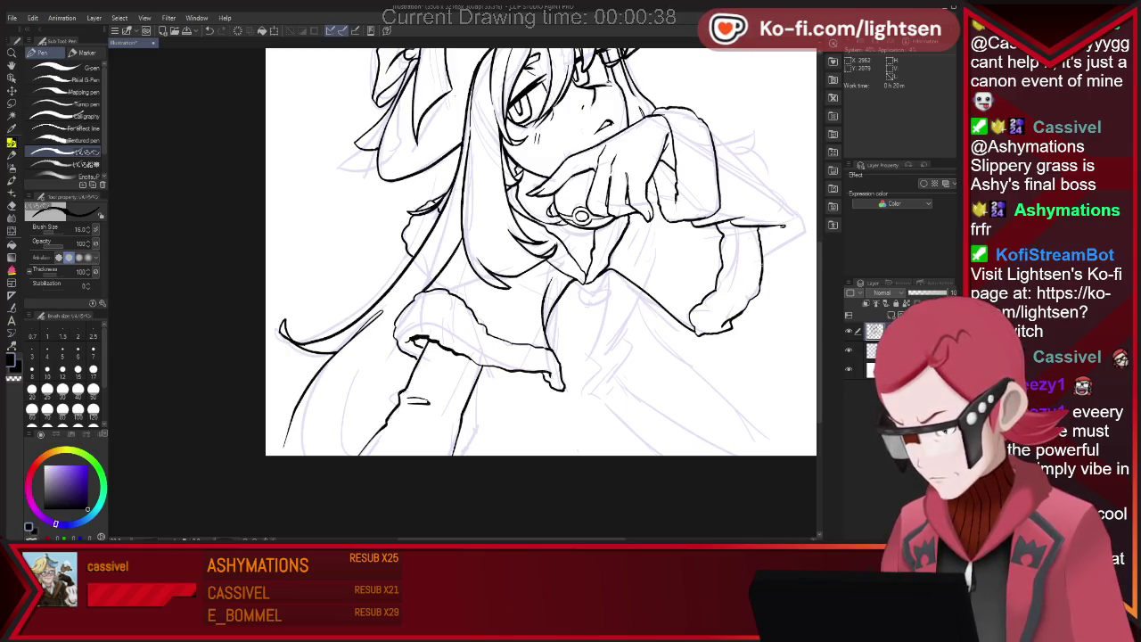
drag(762, 261, 806, 235)
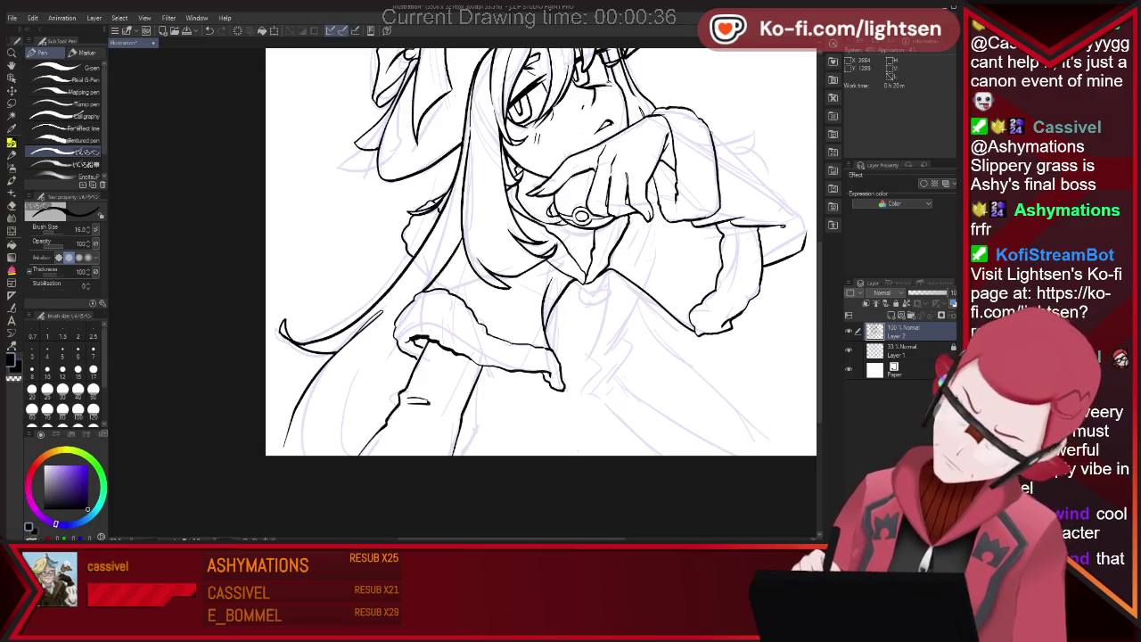
drag(713, 134, 805, 223)
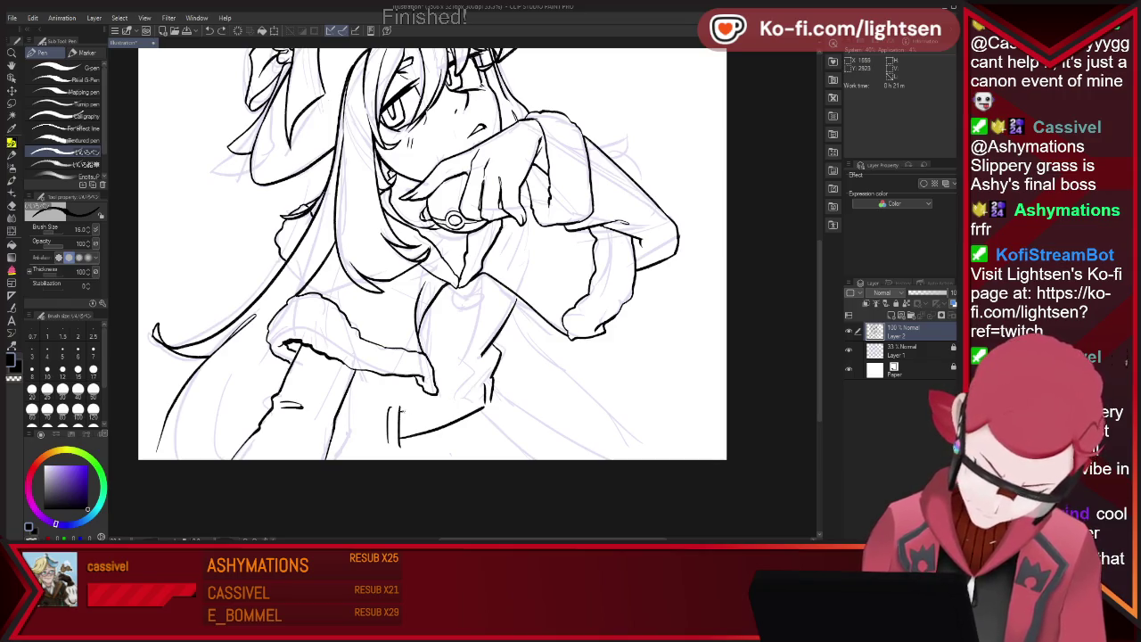
Ink a vertical line beside the coat pocket with the G-pen
key(e)
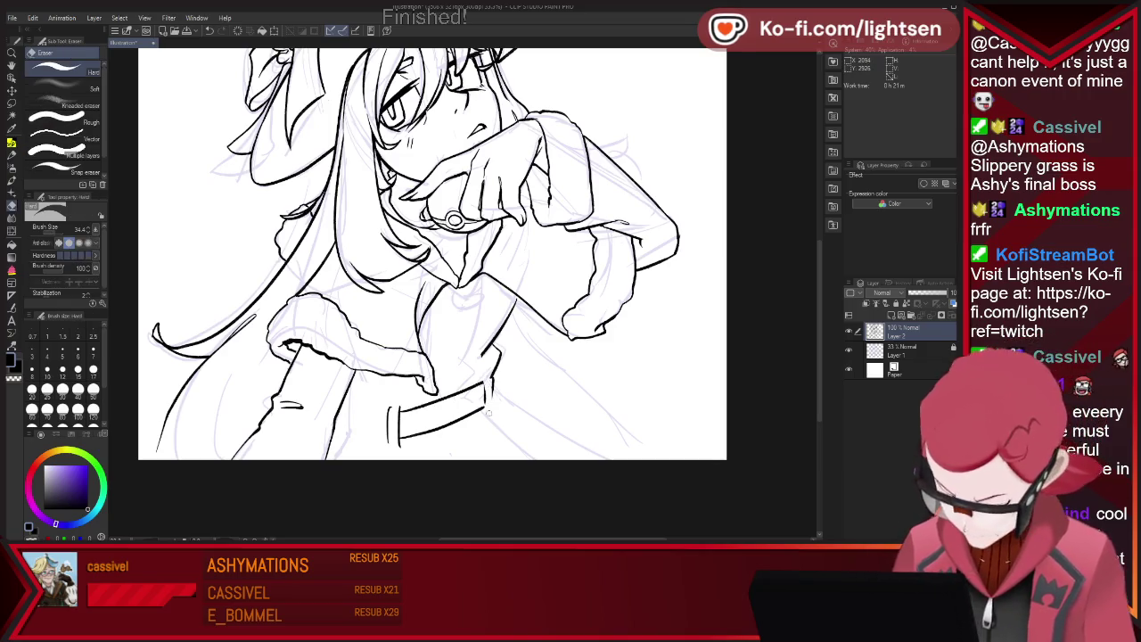
key(p)
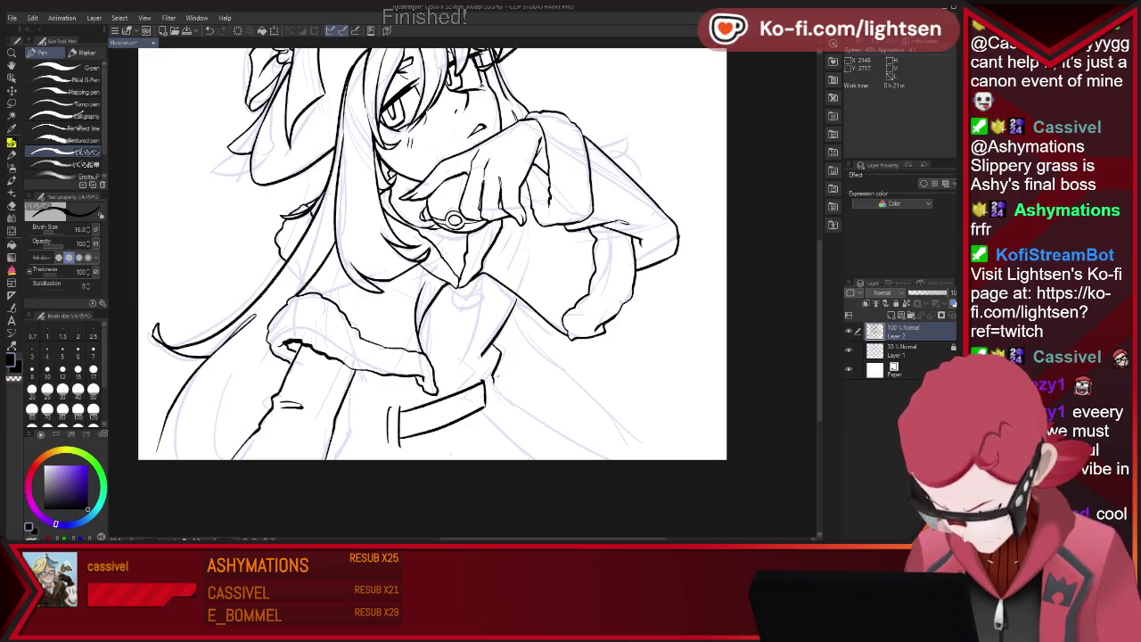
key(e)
key(p)
drag(385, 406, 386, 450)
Ink a small stroke at the coat button and a short stroke right of the belt
key(e)
key(p)
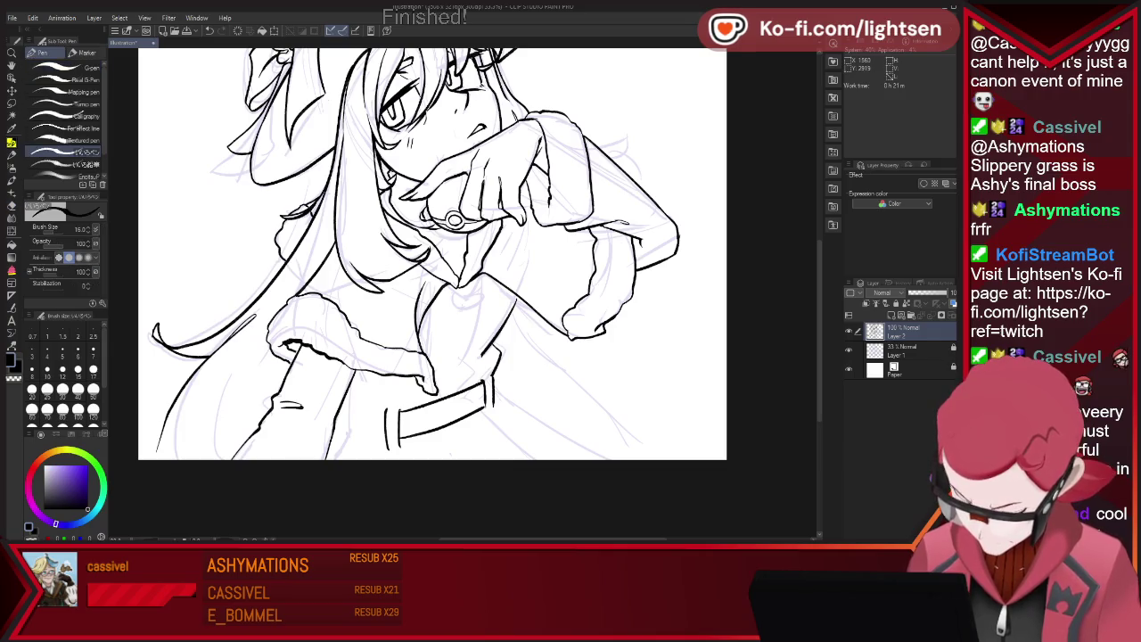
key(e)
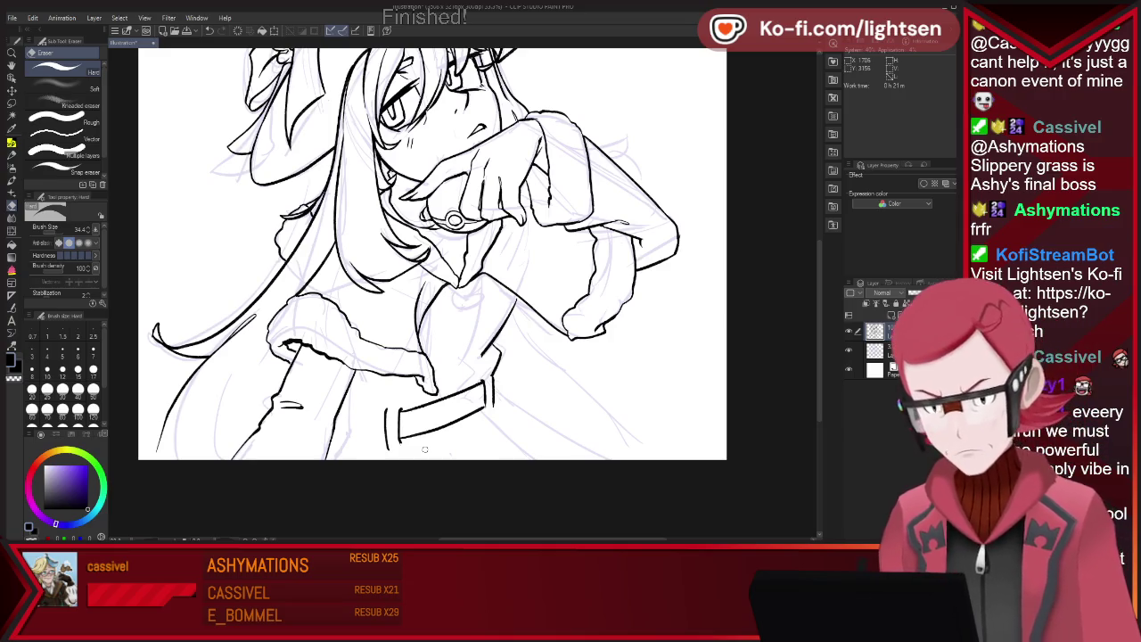
key(p)
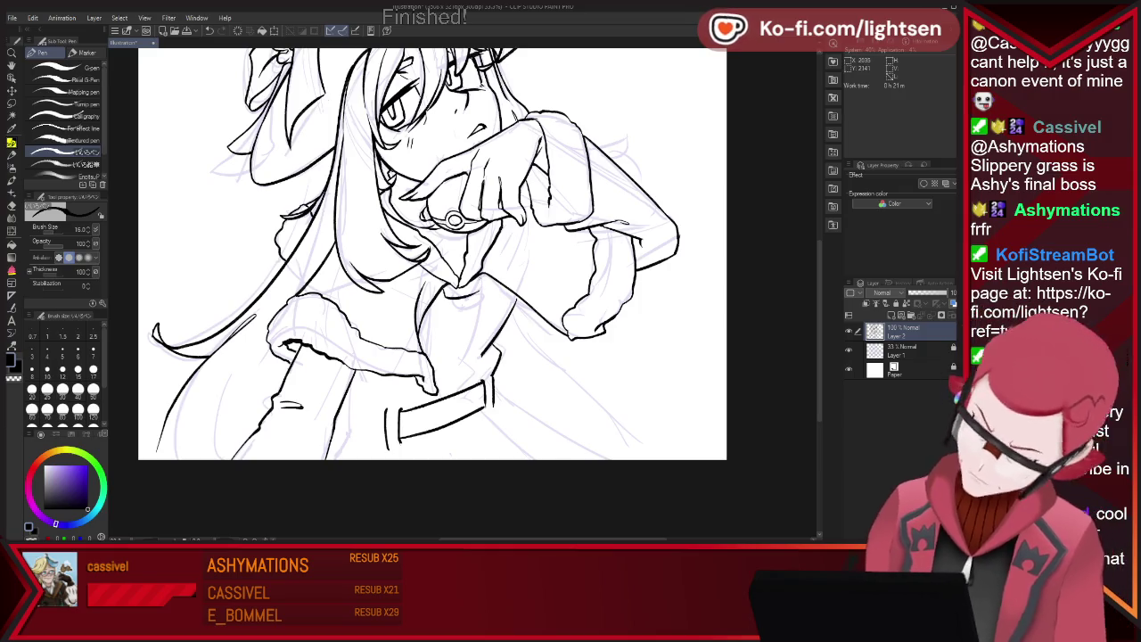
key(e)
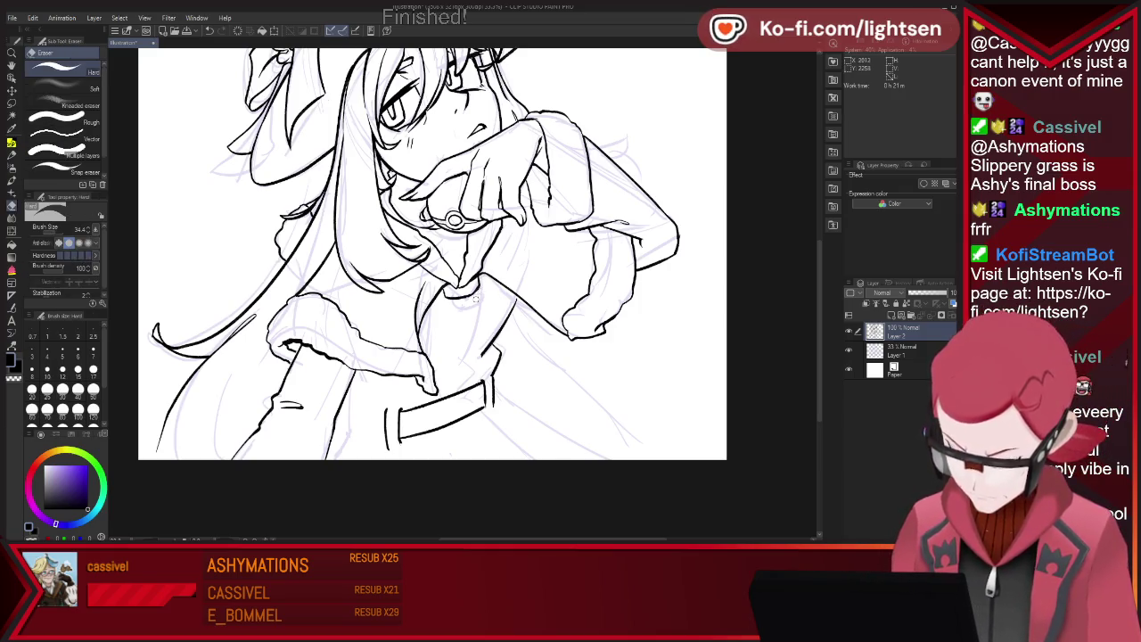
key(p)
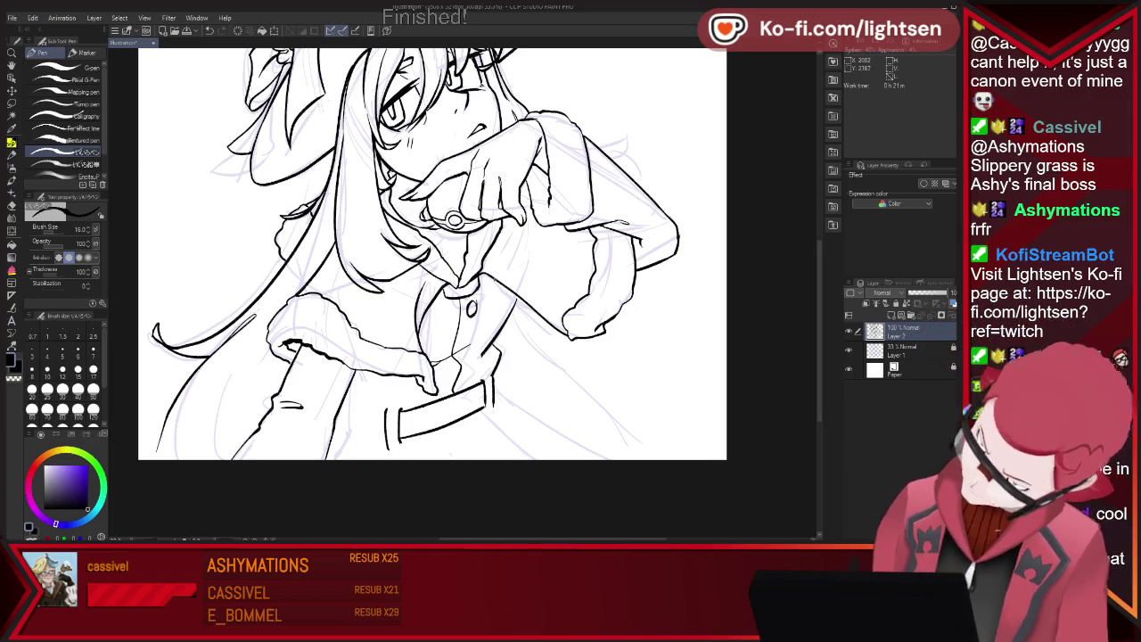
key(e)
key(p)
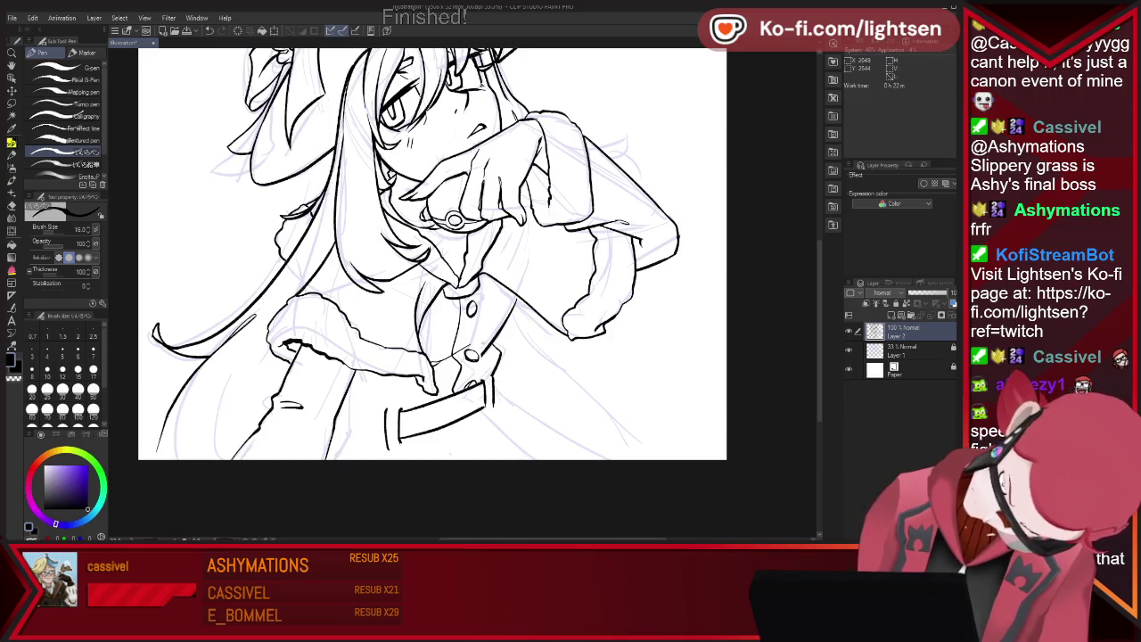
drag(470, 354, 464, 352)
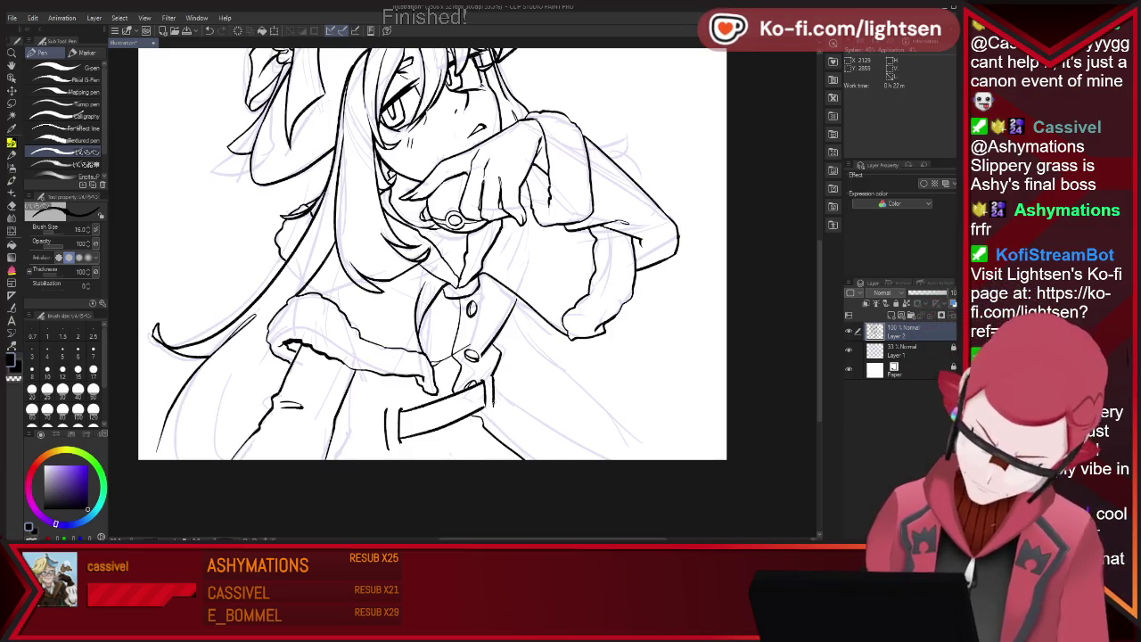
key(e)
key(p)
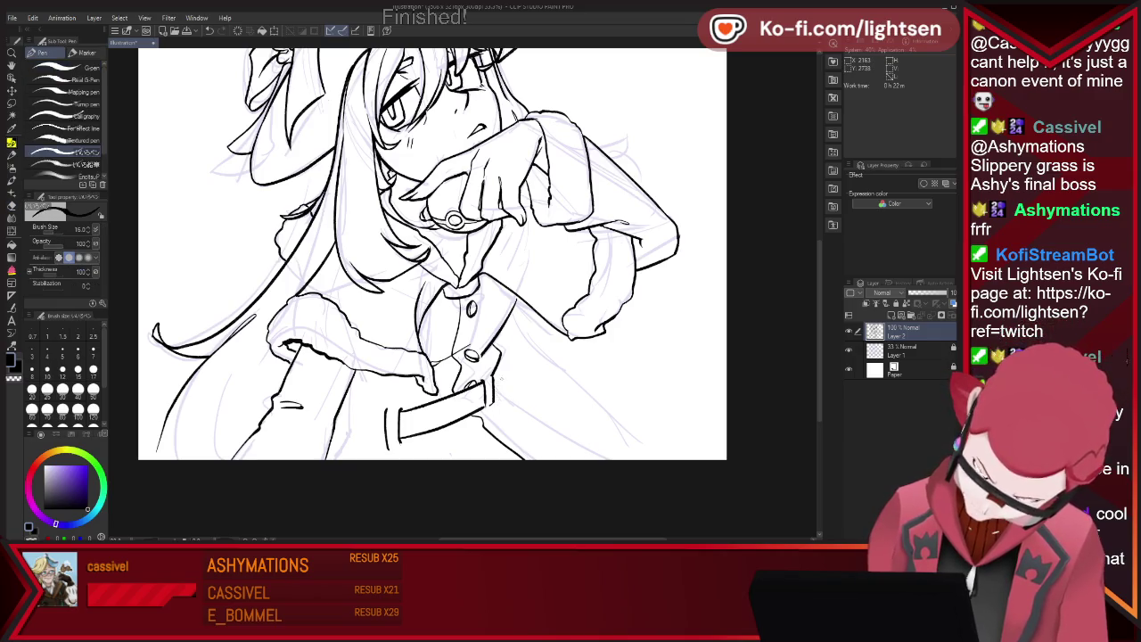
drag(497, 396, 580, 455)
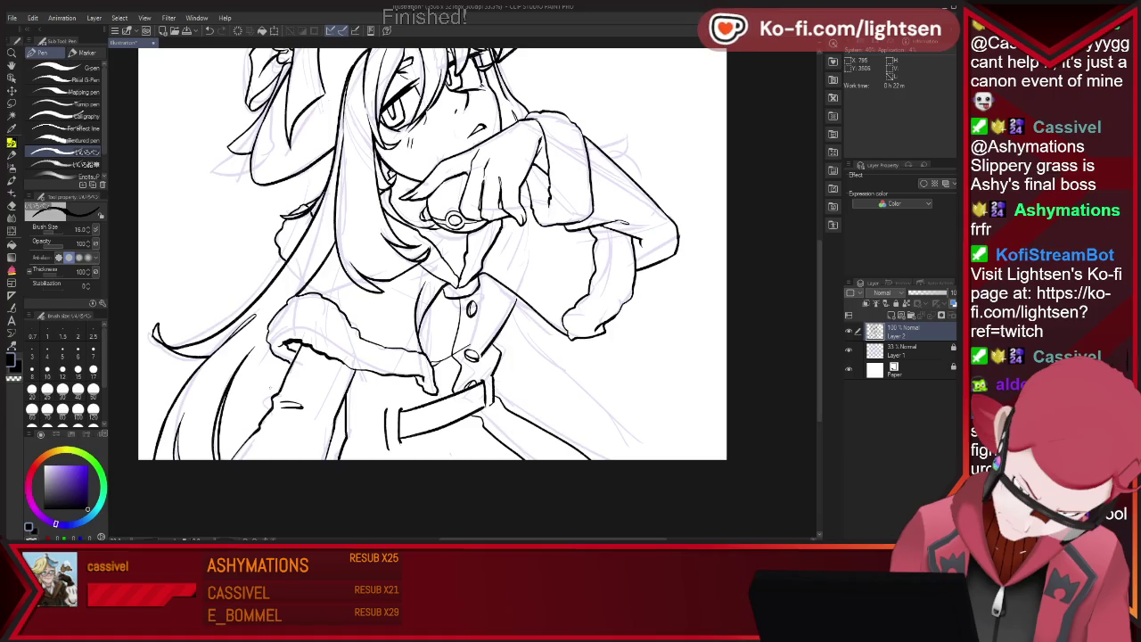
Ink two curving hair strands flowing below the right arm
key(e)
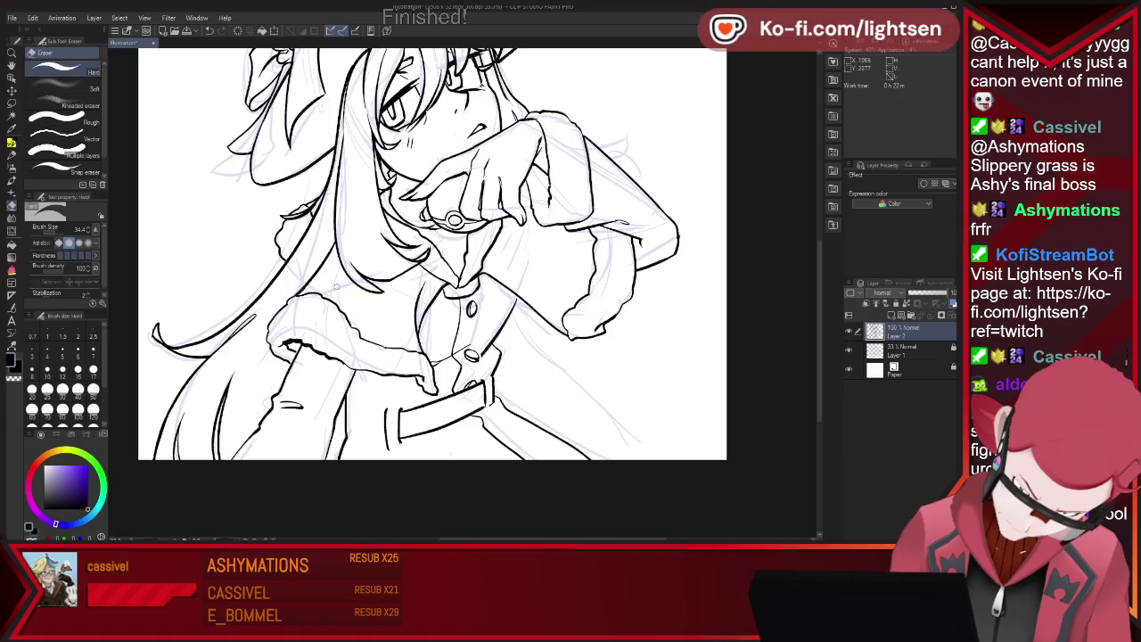
key(p)
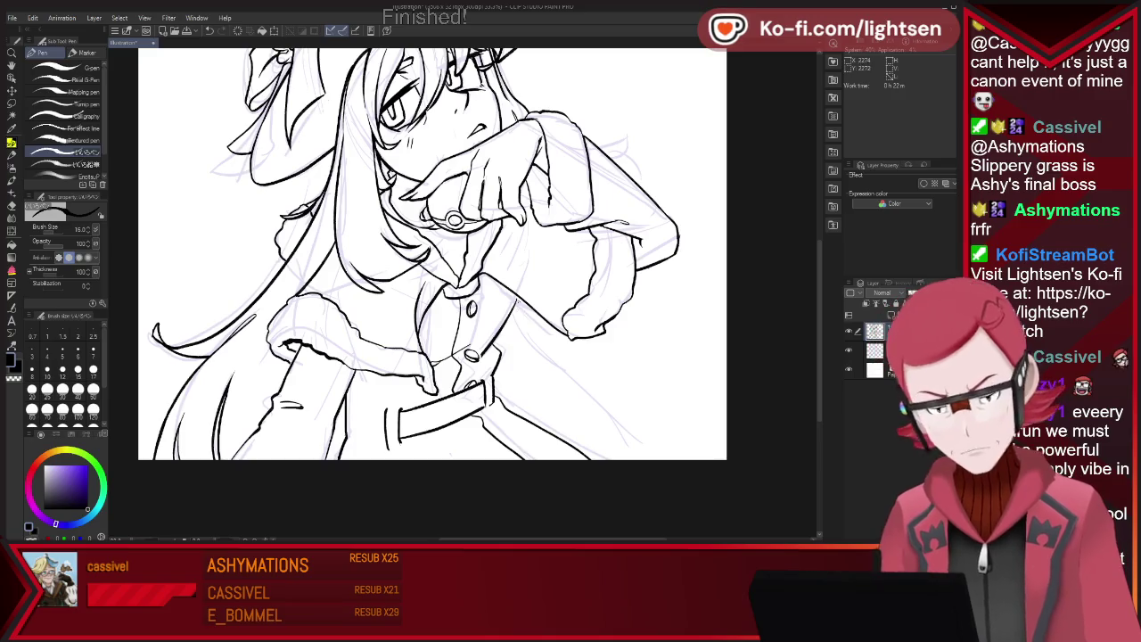
mouse_move(514, 344)
mouse_down()
mouse_move(582, 374)
mouse_move(615, 373)
mouse_up()
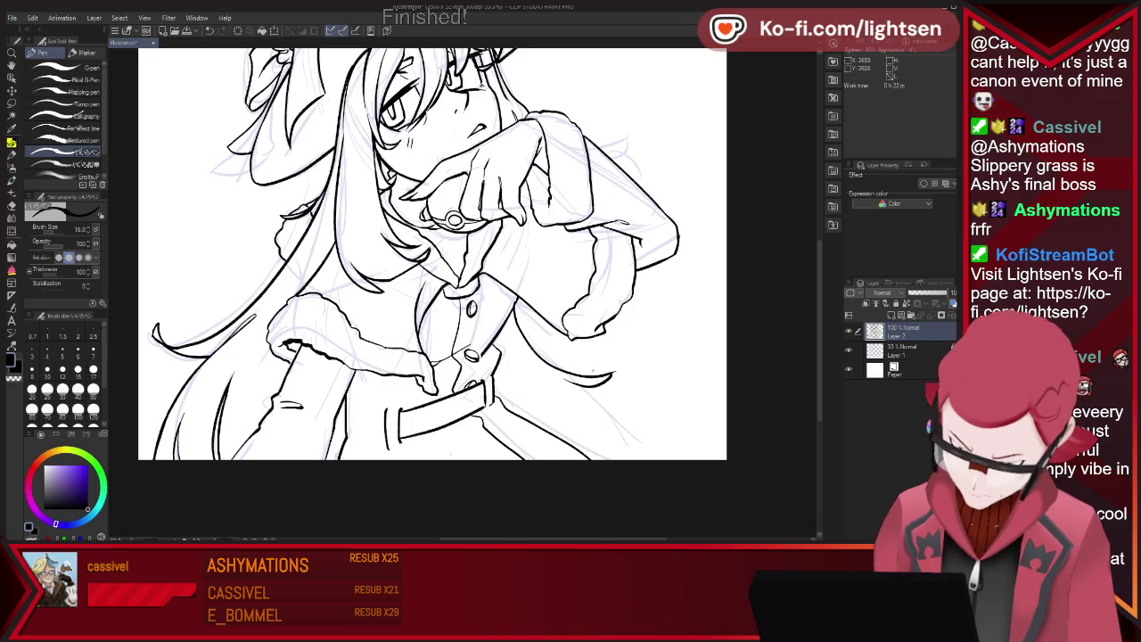
key(e)
key(p)
drag(565, 382, 618, 362)
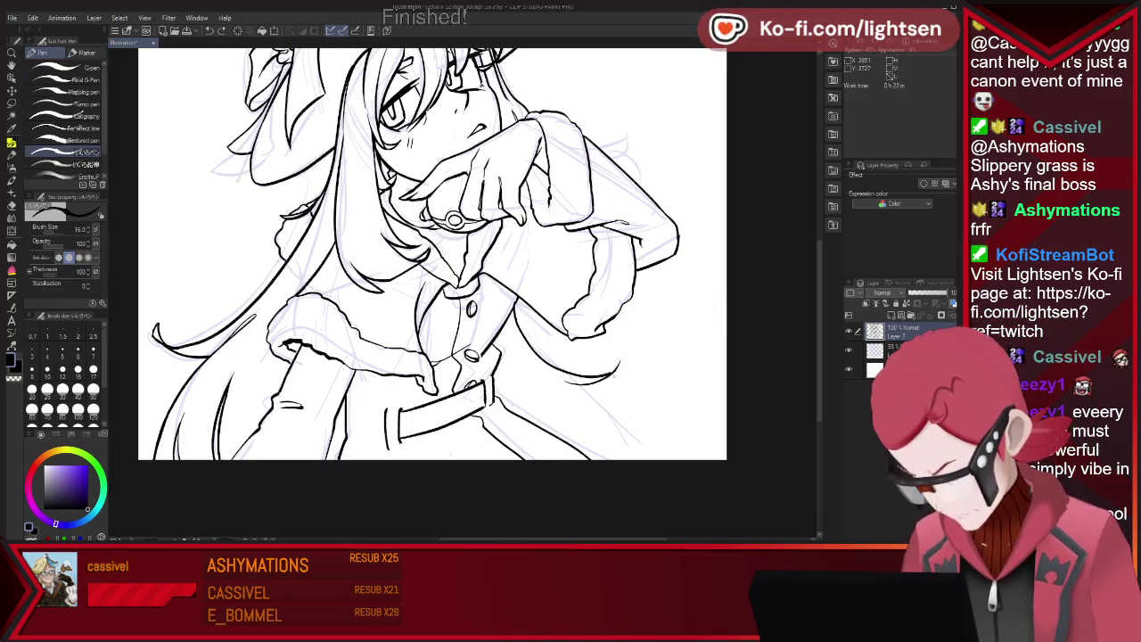
Alternate between Eraser and Pen to clean up the new lines, then zoom out
key(e)
key(p)
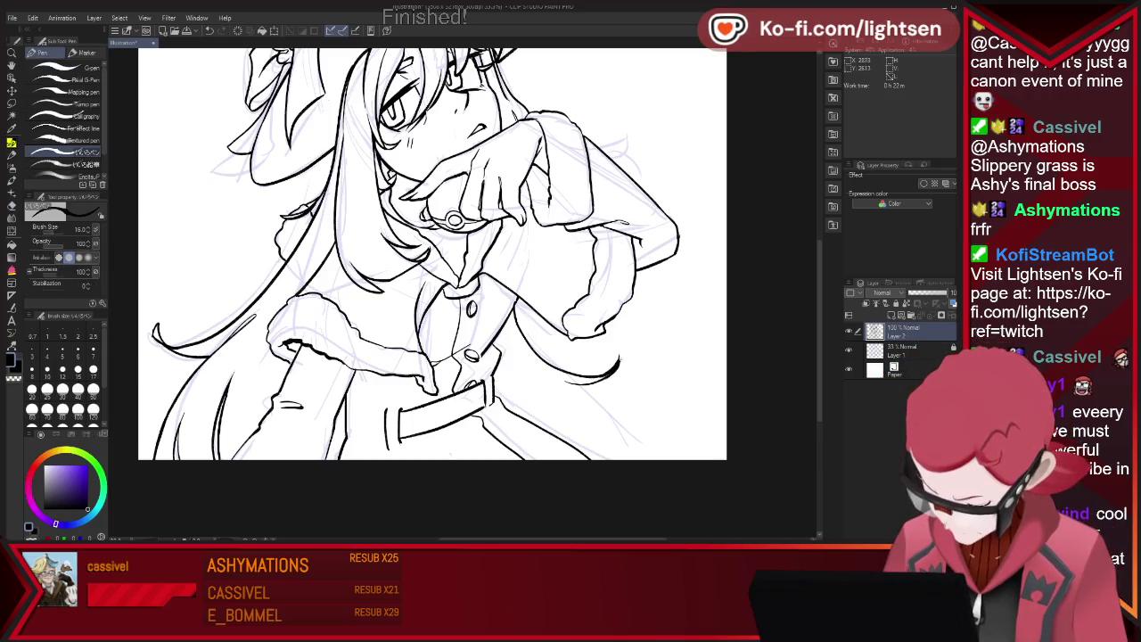
key(e)
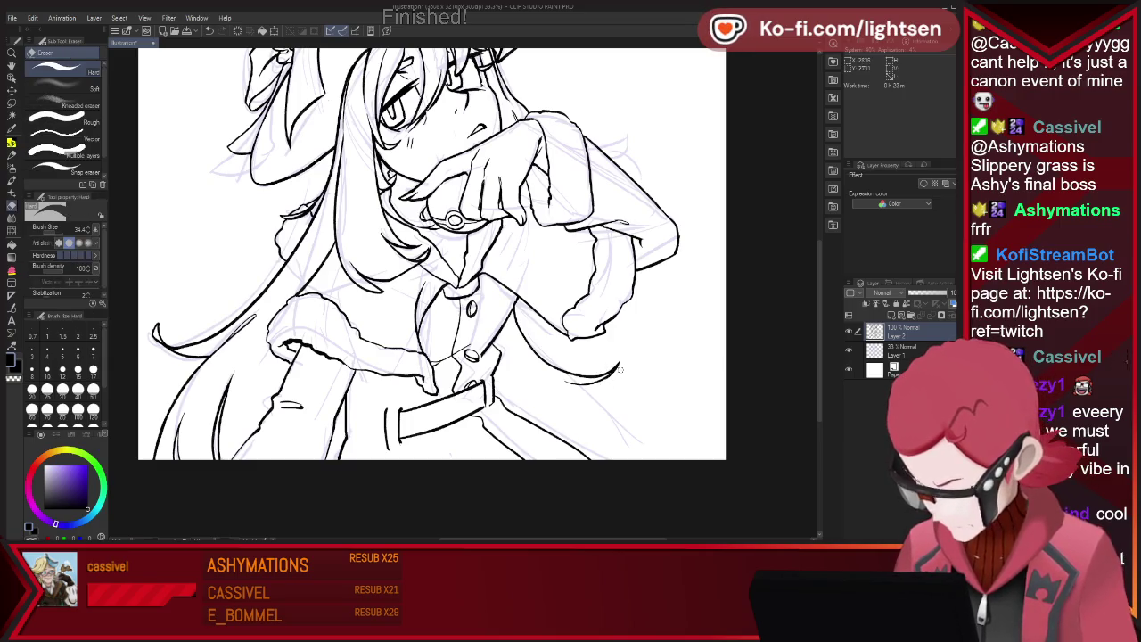
key(p)
key(e)
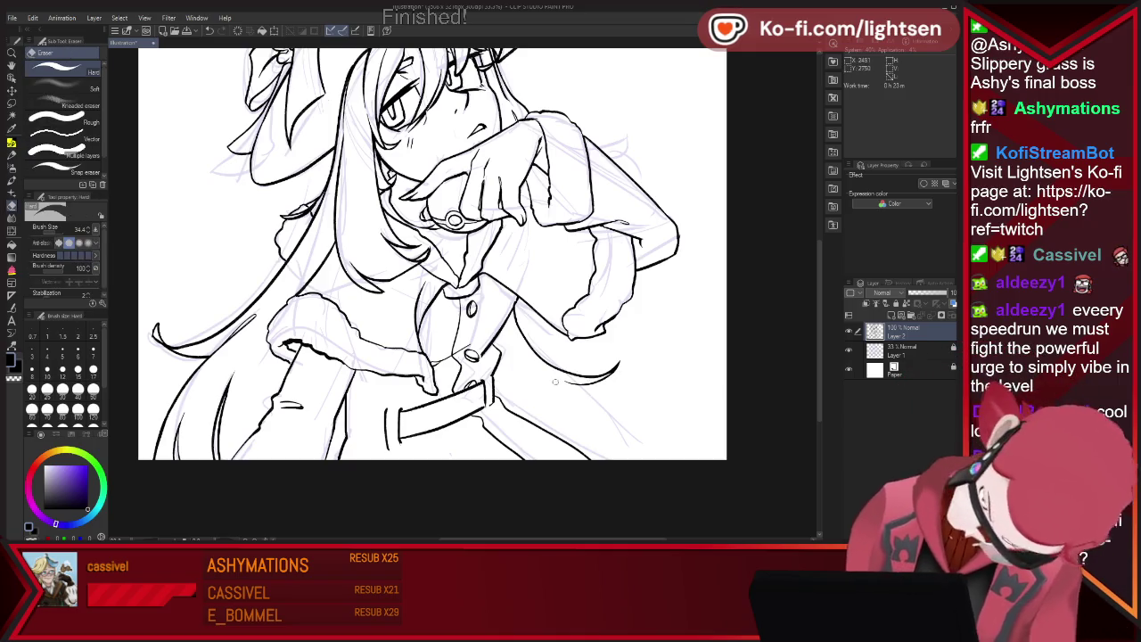
key(p)
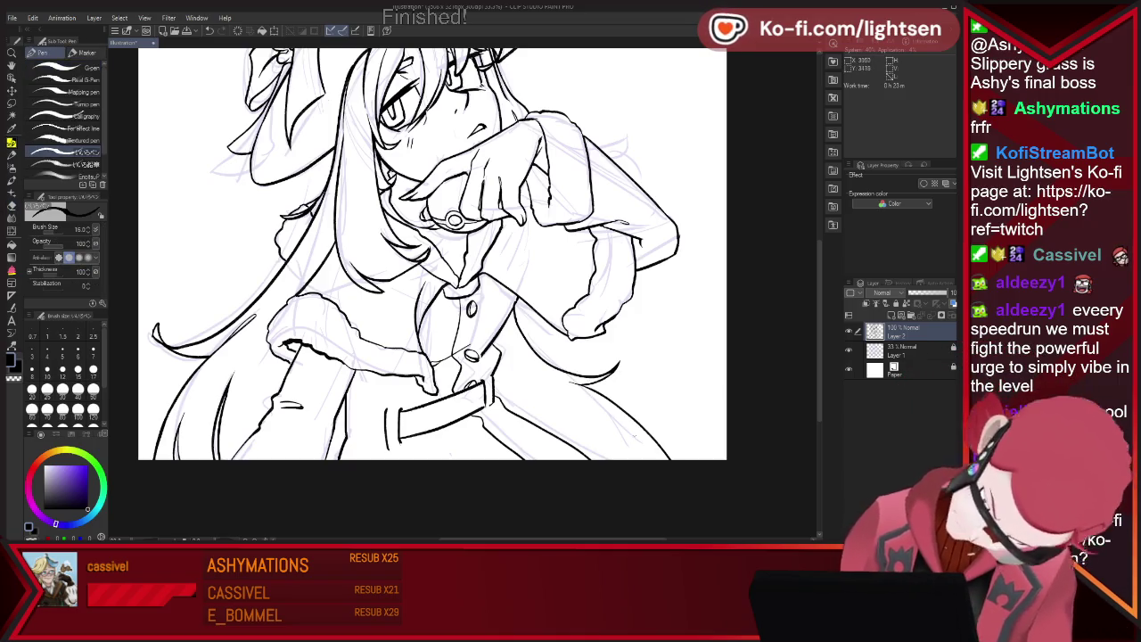
key(e)
key(p)
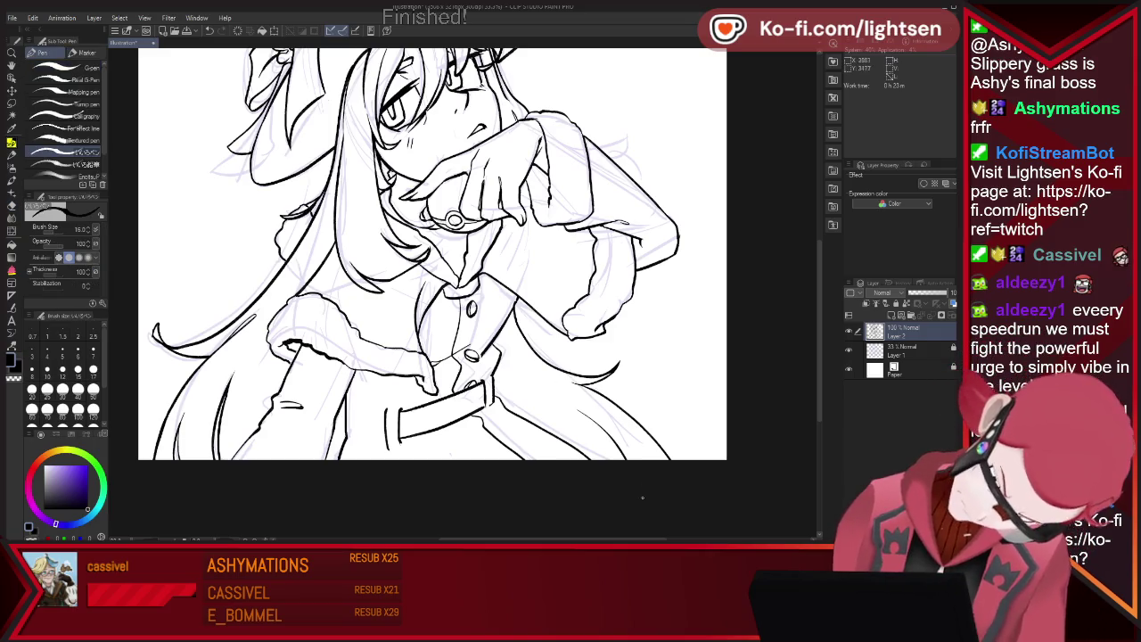
key(e)
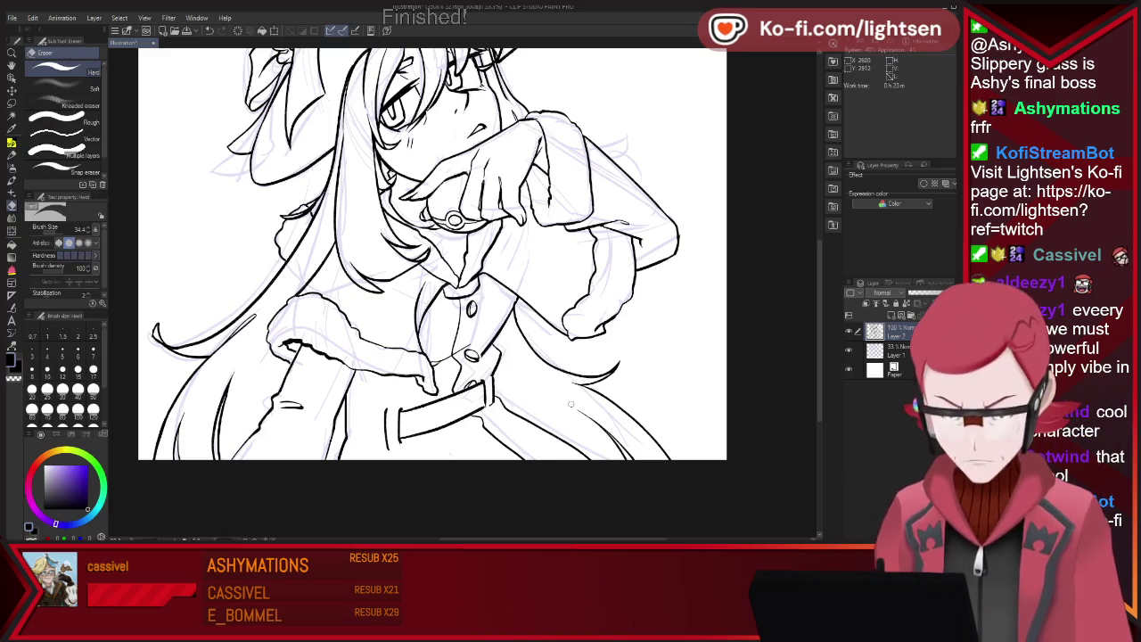
key(ctrl+minus)
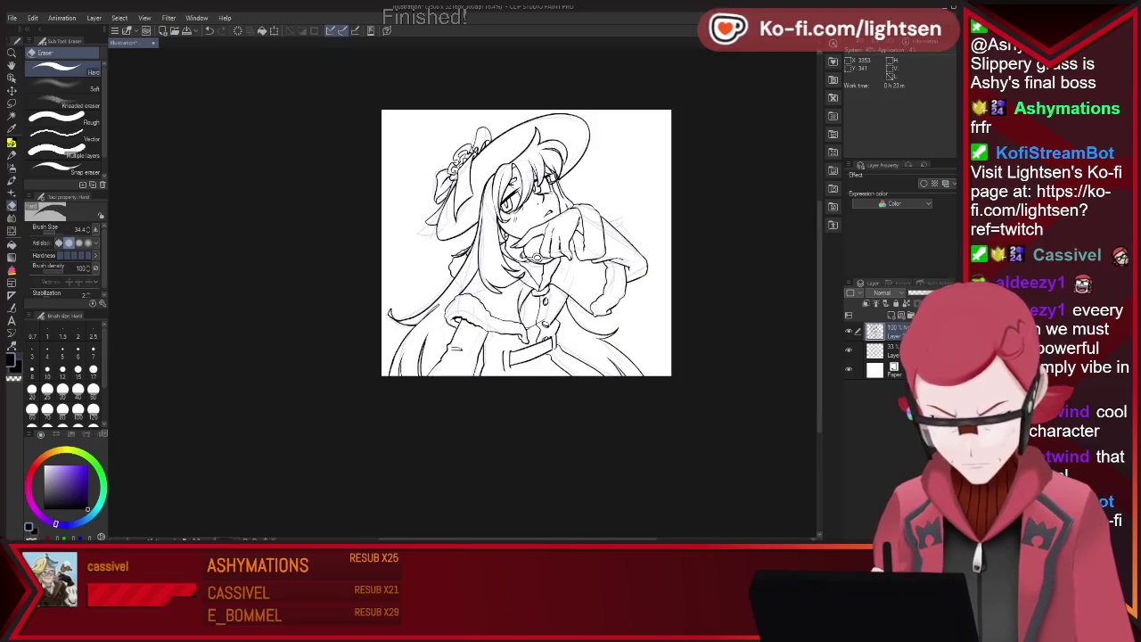
Draw the vertical veil line left of the hair, undoing two misplaced strokes first
key(ctrl+plus)
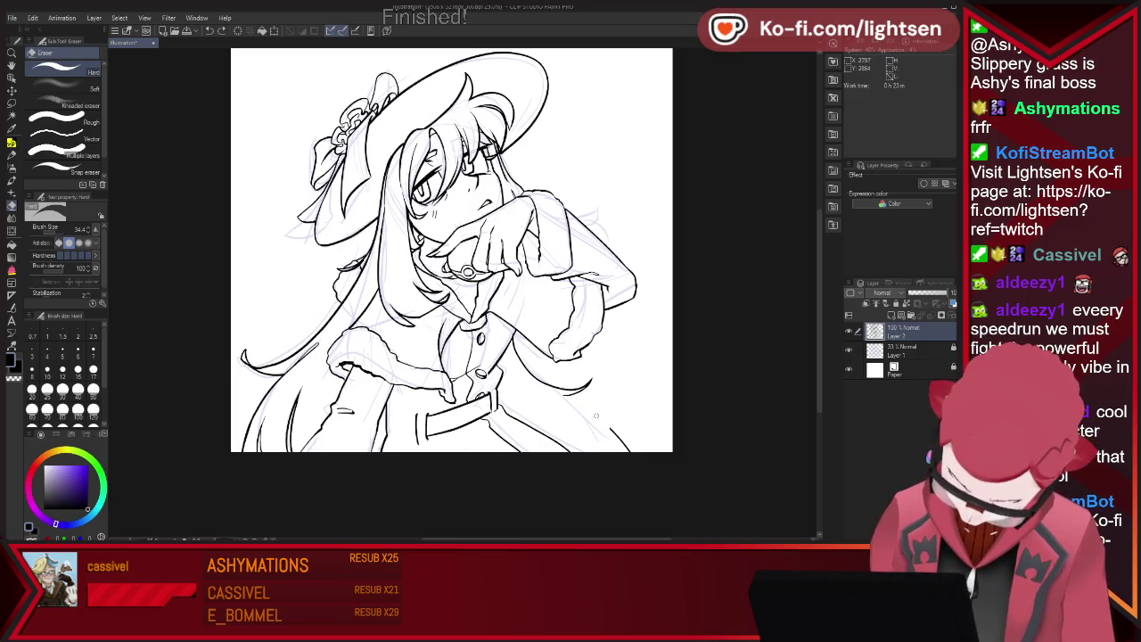
key(p)
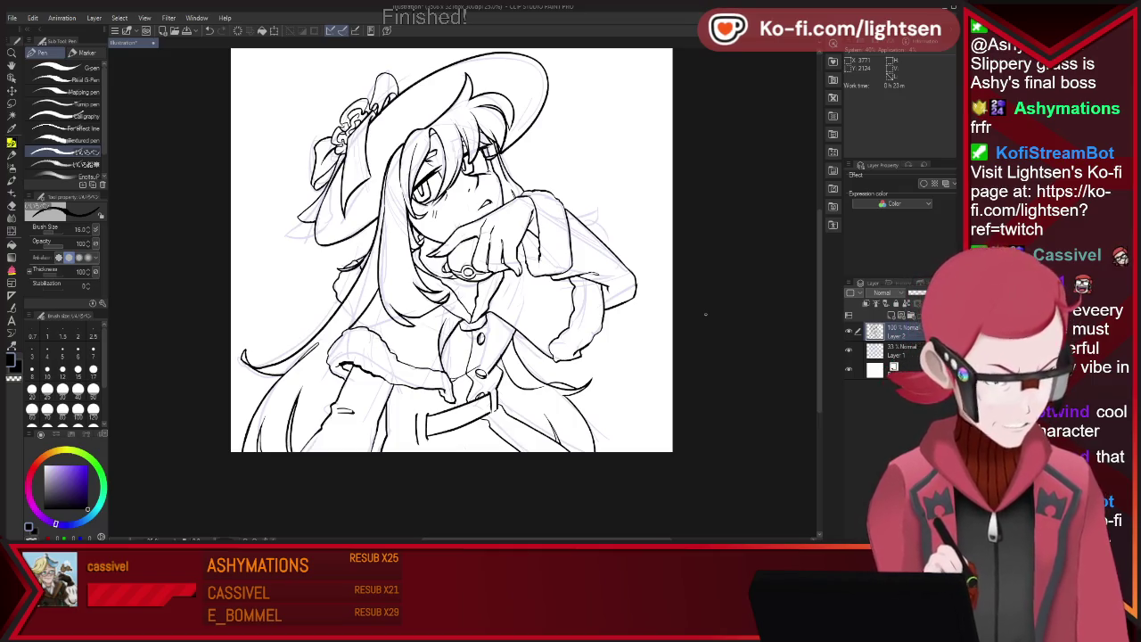
drag(404, 148, 429, 254)
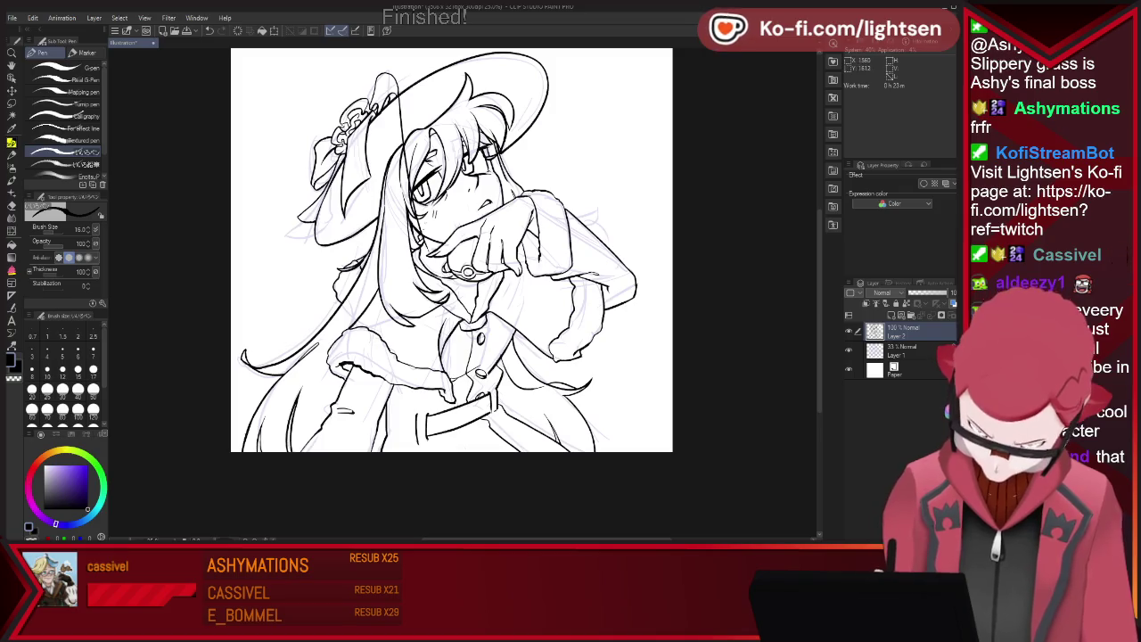
key(ctrl+z)
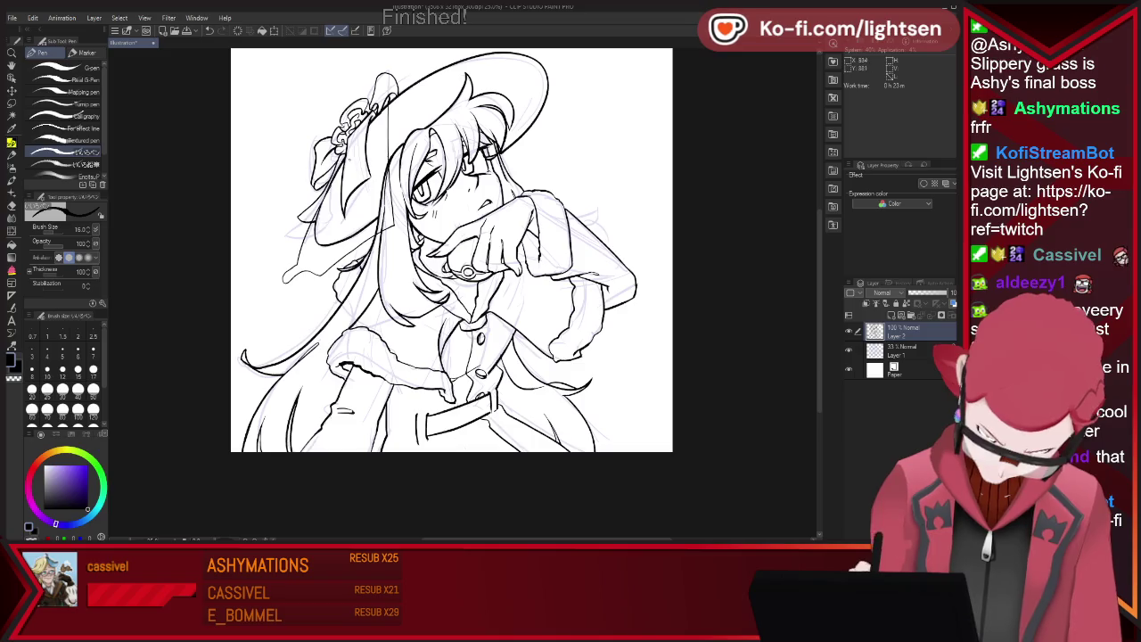
key(ctrl+z)
drag(313, 201, 298, 287)
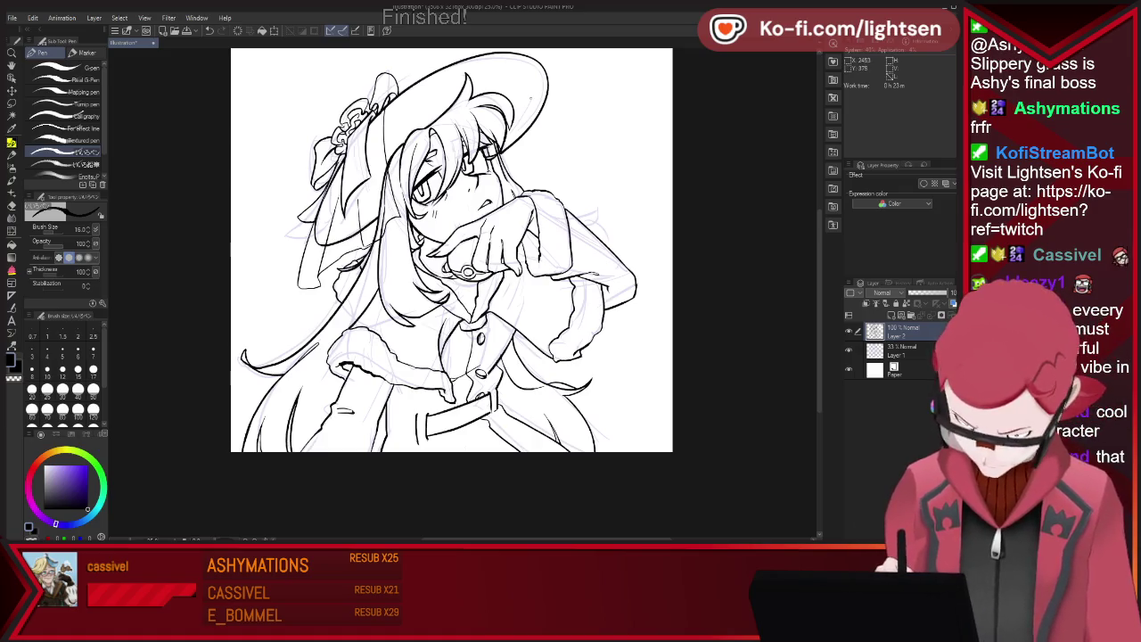
Draw a curved veil line down the right side of the hat
key(e)
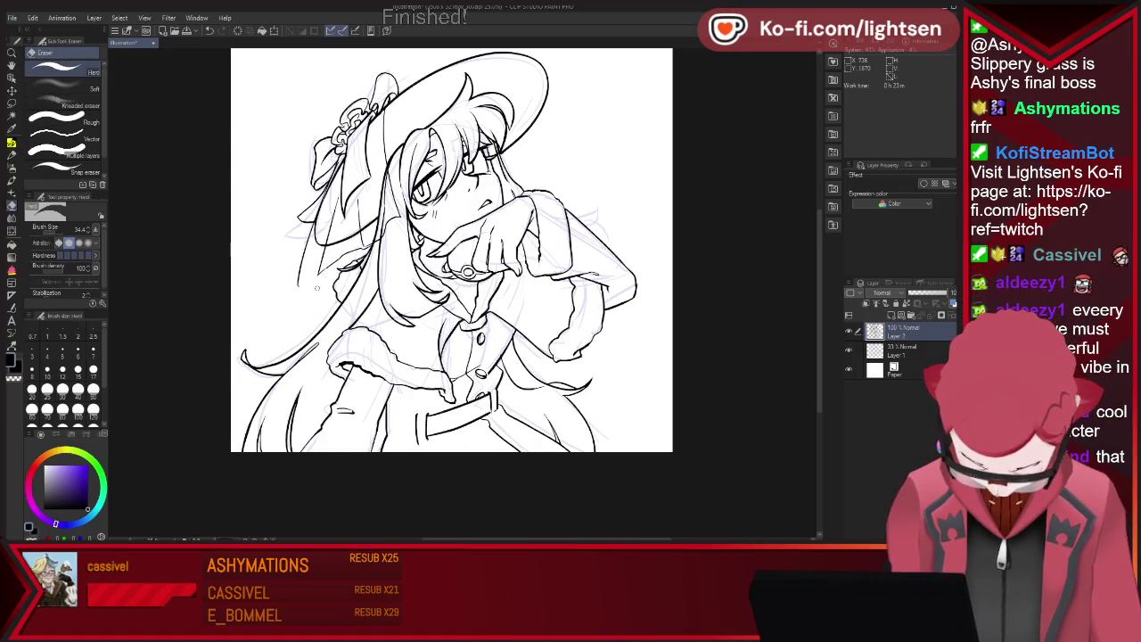
key(p)
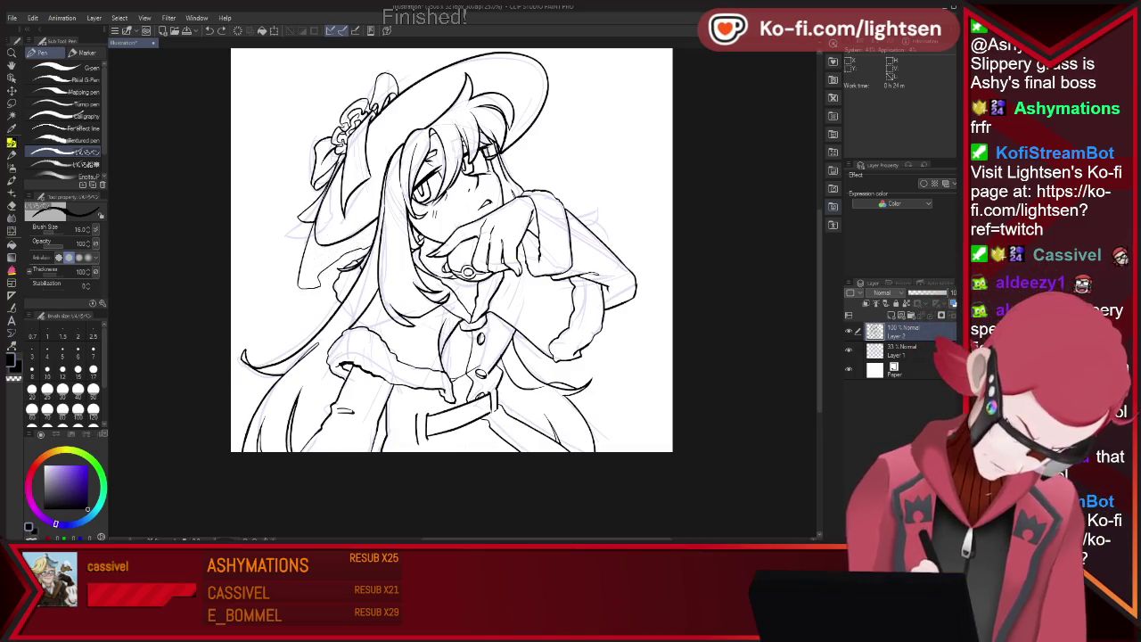
drag(549, 78, 578, 186)
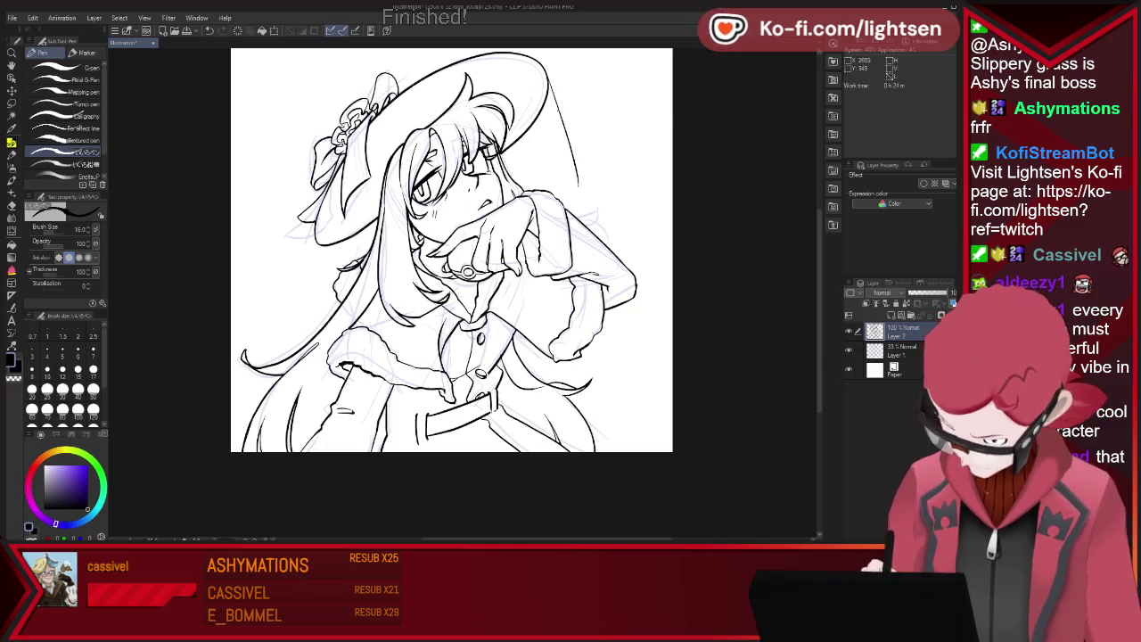
Retry the veil strokes beside the hat's right flap, undoing the ones that miss
drag(550, 93, 580, 190)
key(ctrl+z)
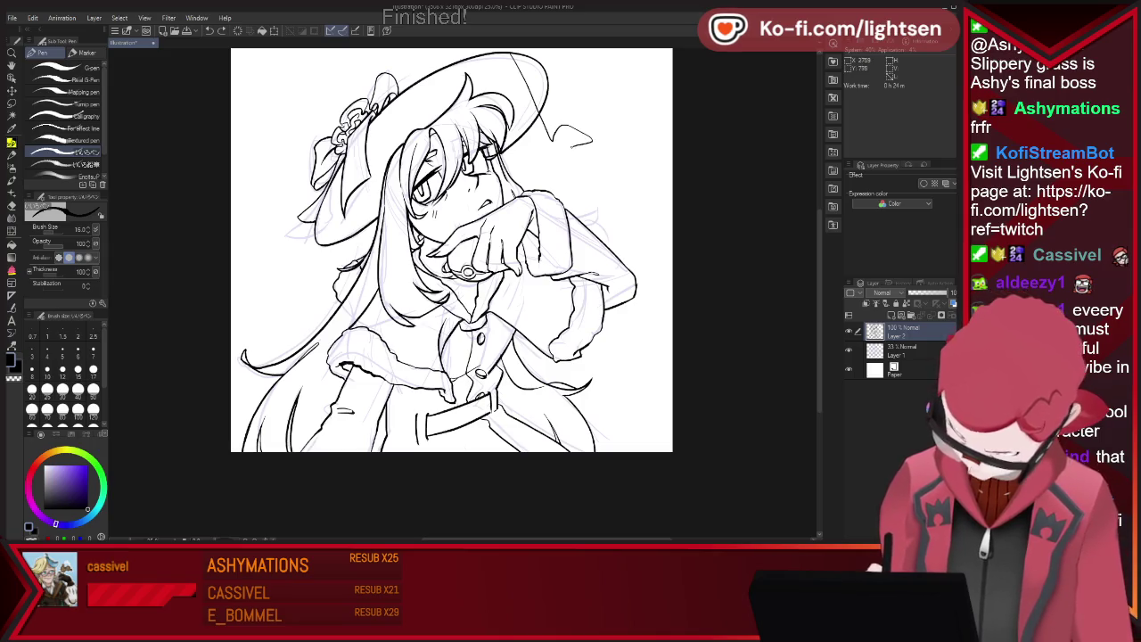
drag(540, 64, 587, 138)
key(ctrl+z)
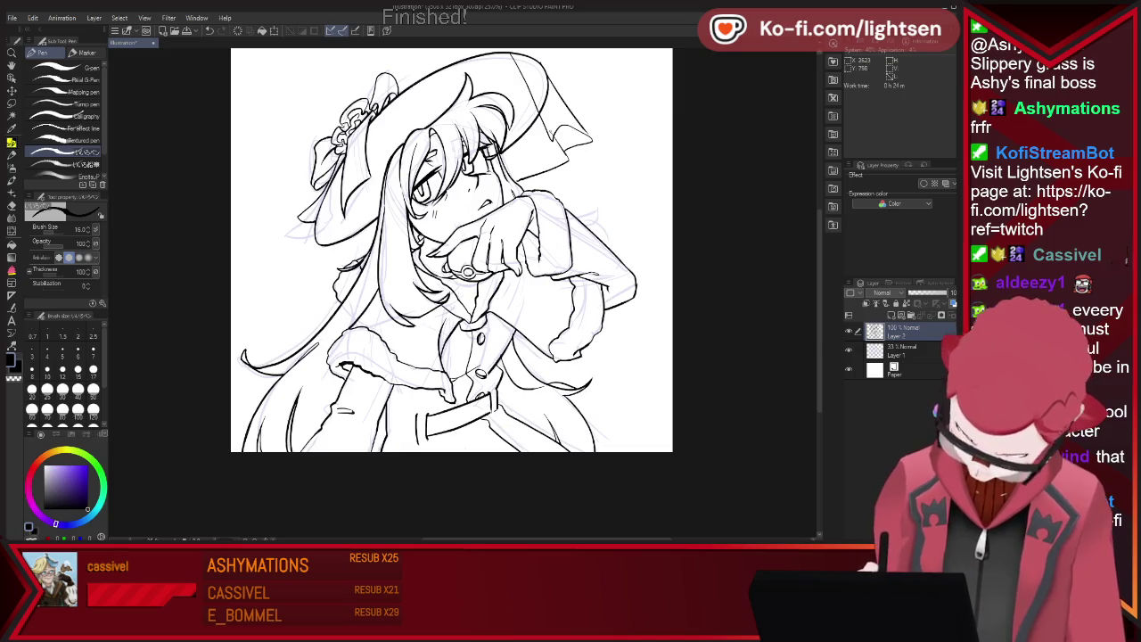
key(ctrl+z)
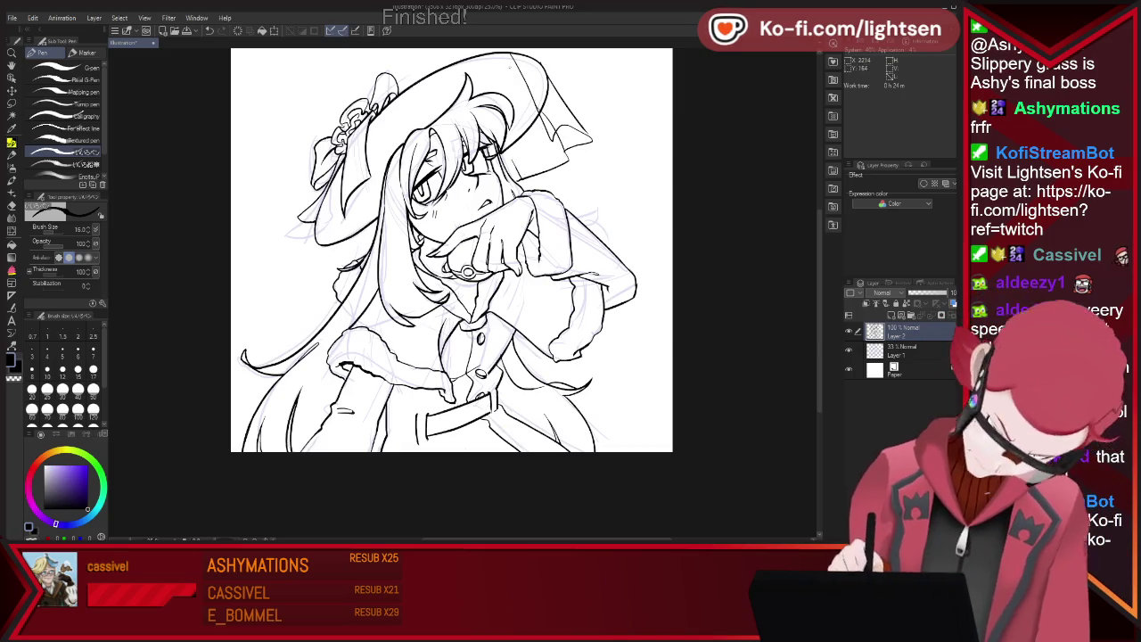
Hide the sketch layer to check the clean lineart
key(e)
key(p)
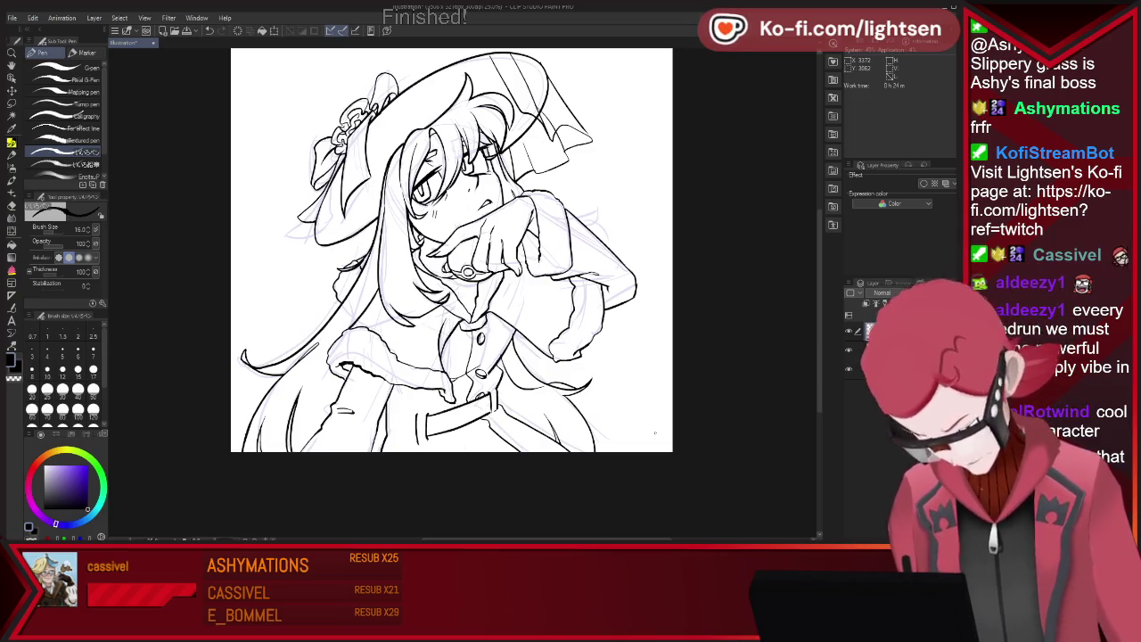
click(849, 350)
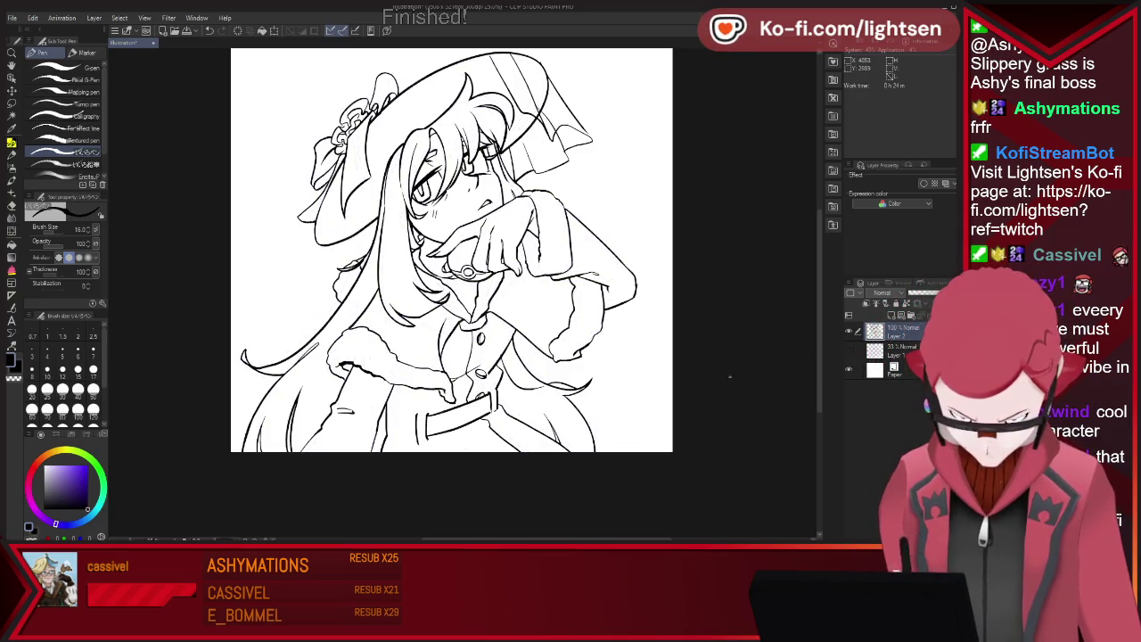
Show the sketch layer again and erase a small stray bit of line
click(849, 350)
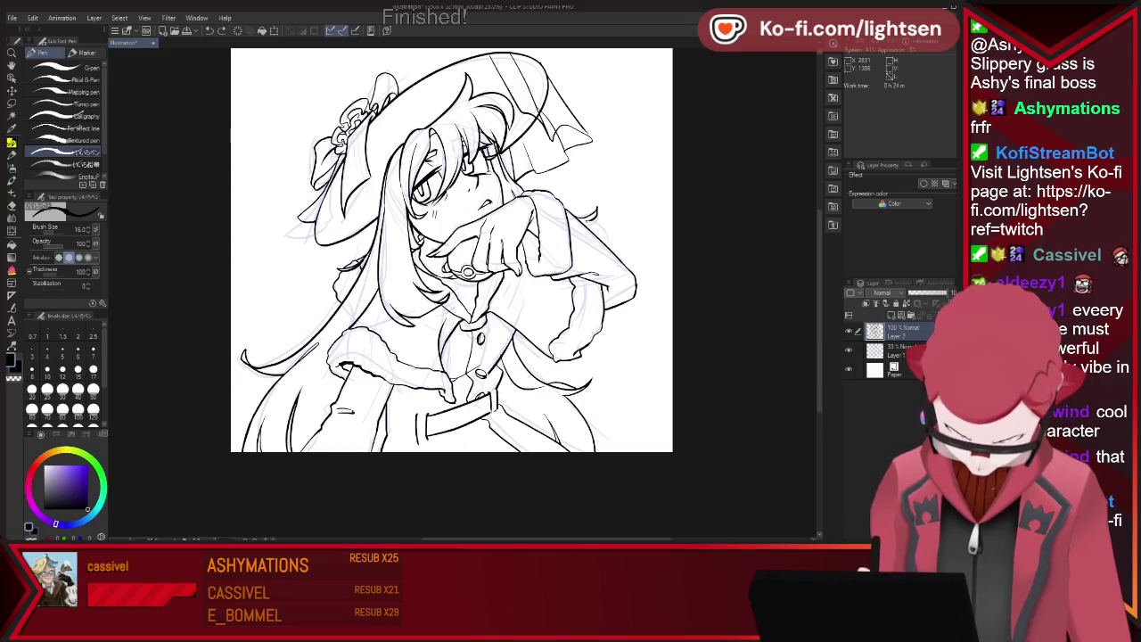
key(e)
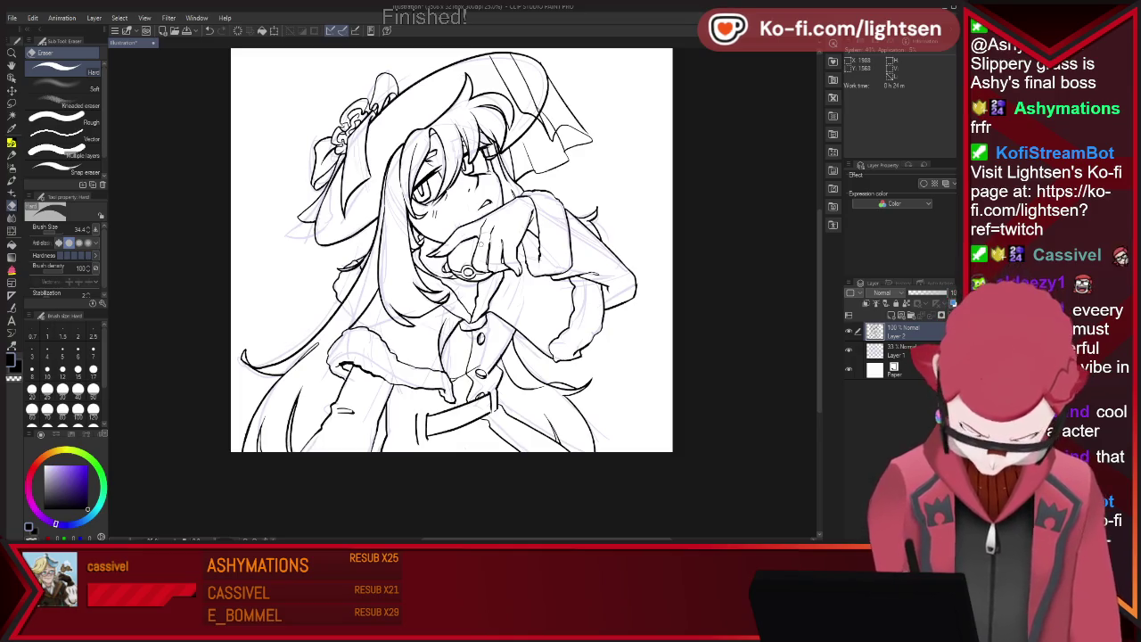
key(p)
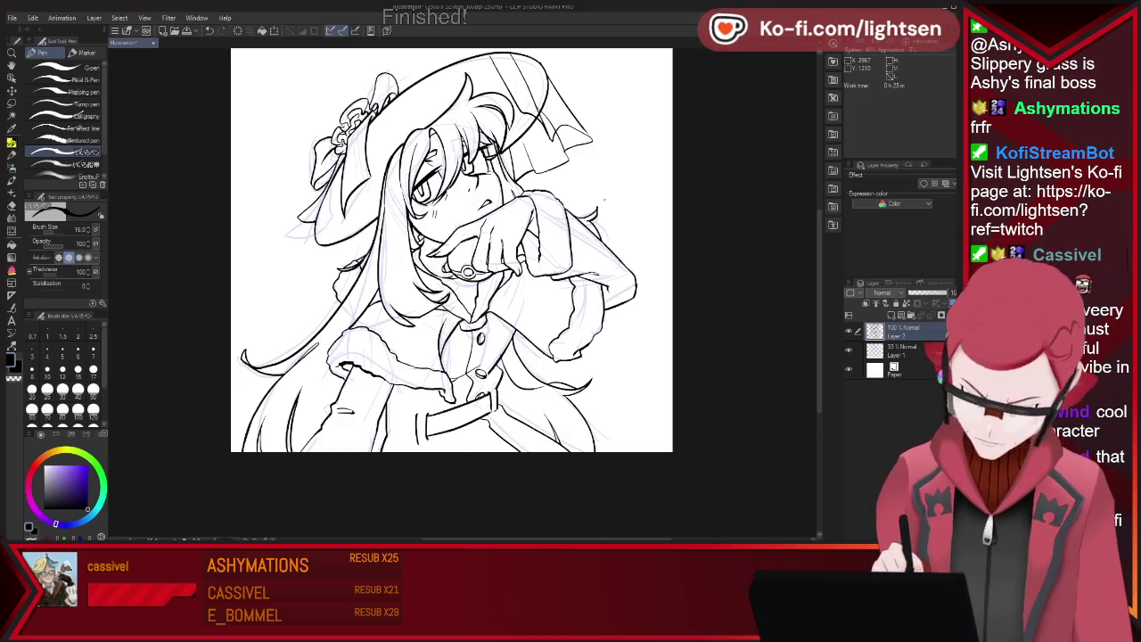
key(e)
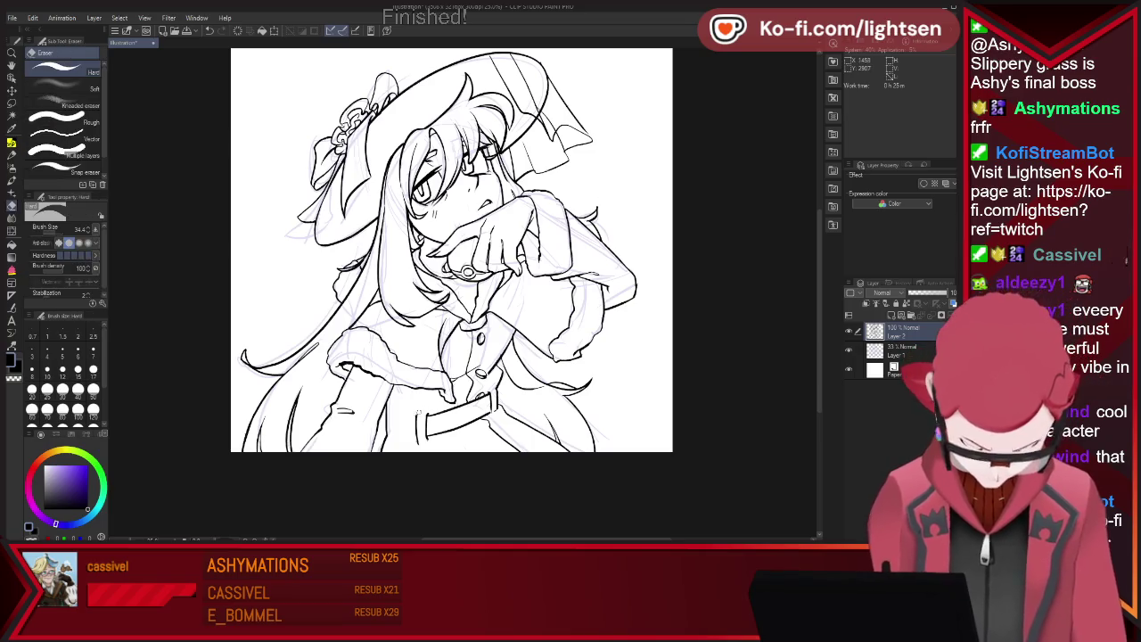
key(p)
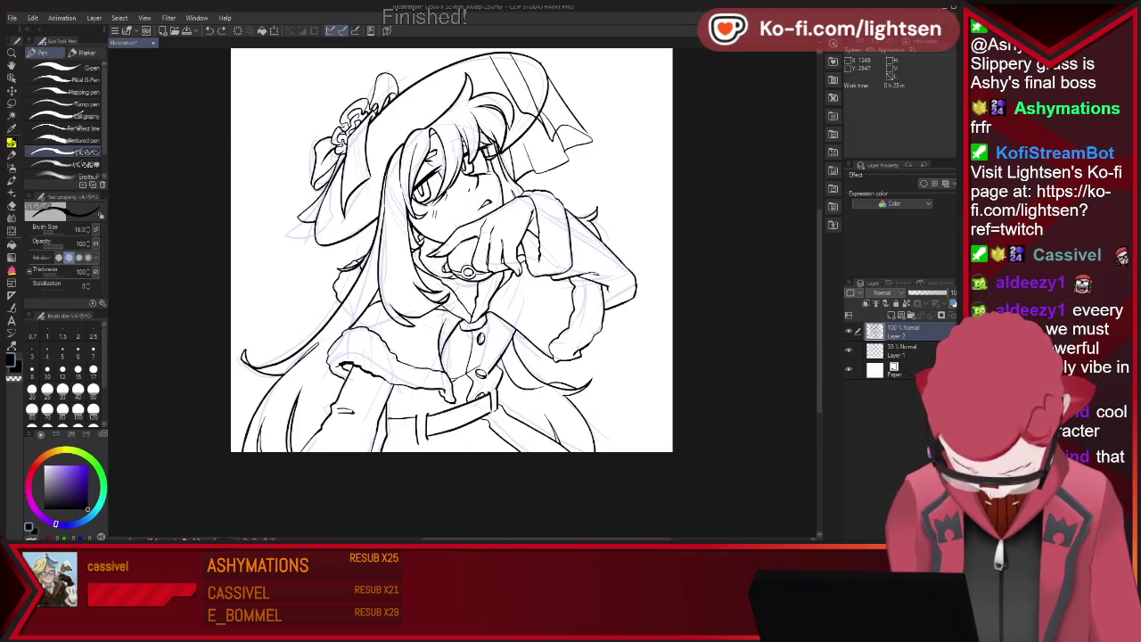
key(e)
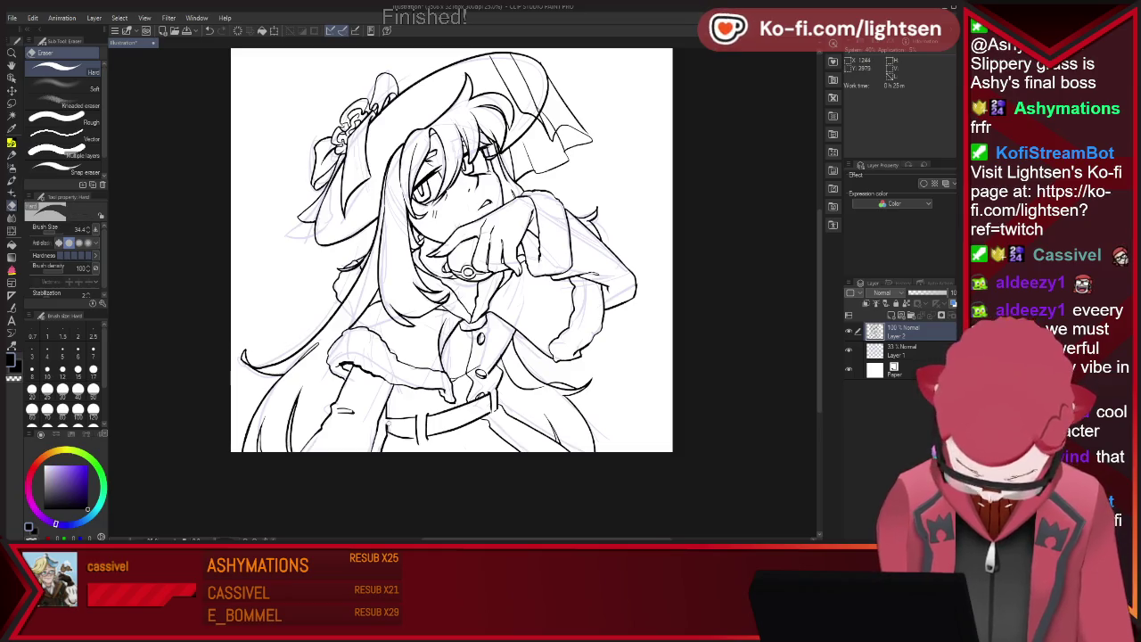
click(388, 427)
Touch up the belt and veil lines, then hide the sketch to review the lineart
key(p)
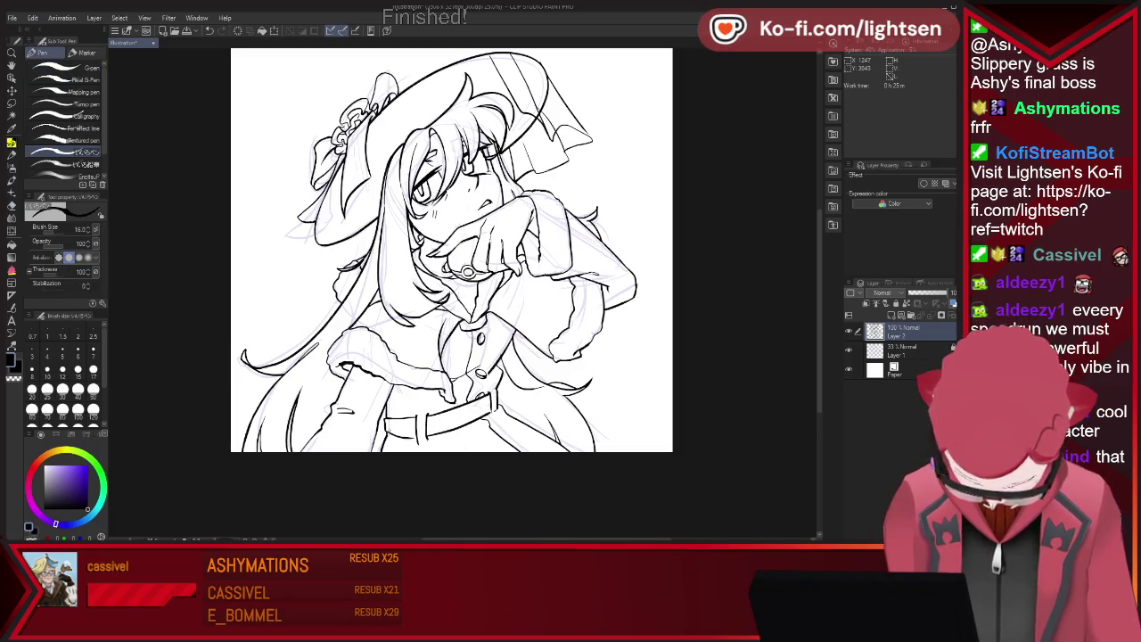
key(e)
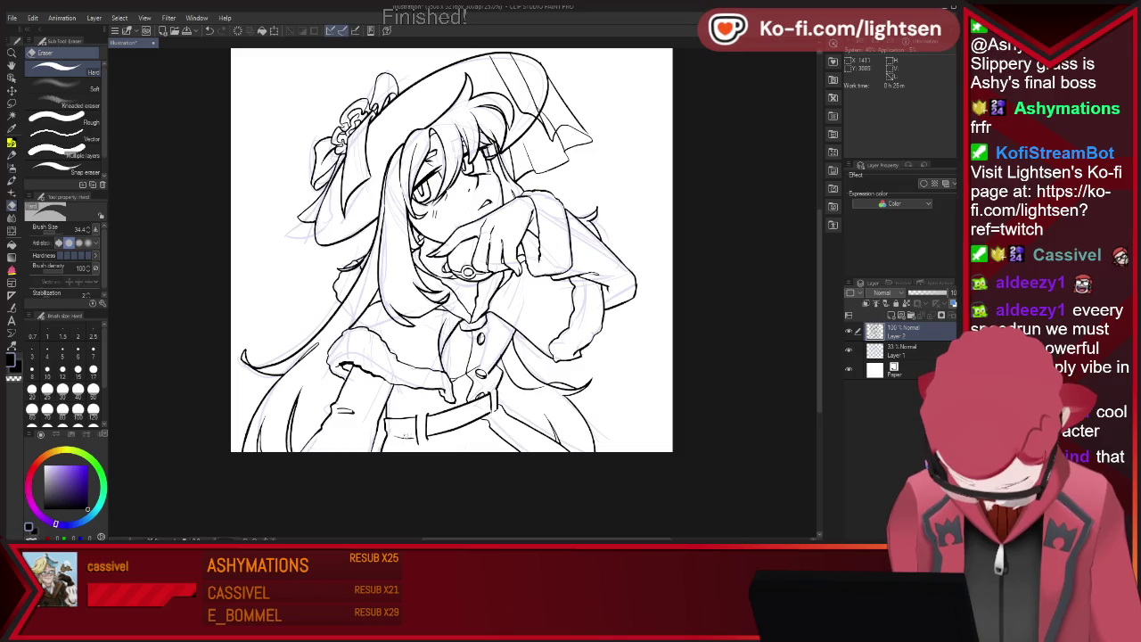
key(p)
key(e)
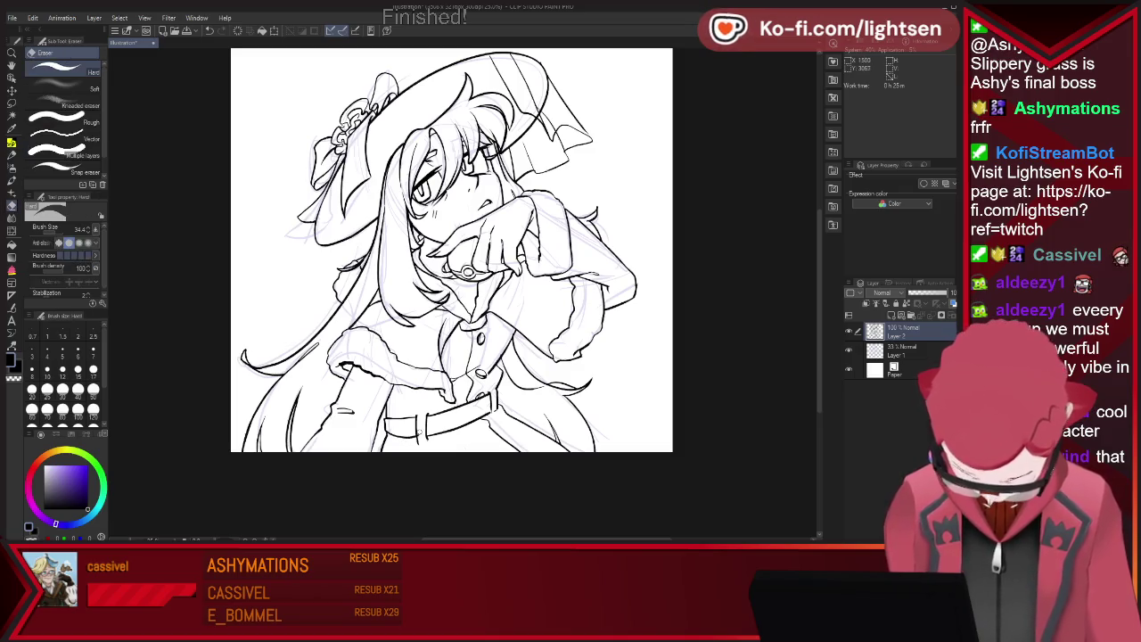
key(p)
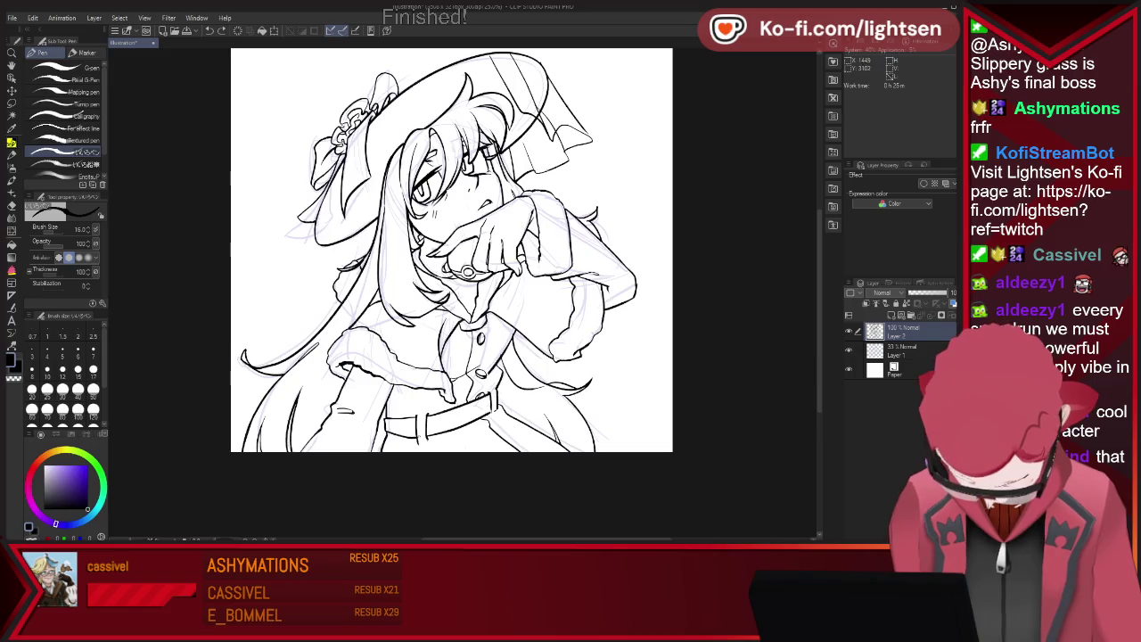
key(e)
key(p)
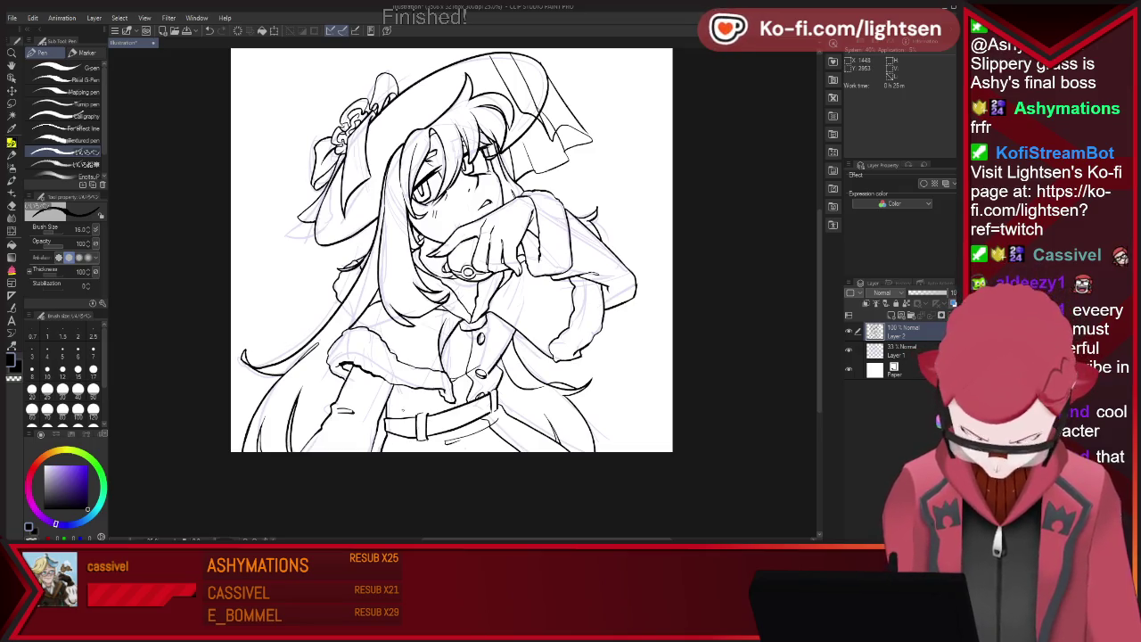
click(849, 350)
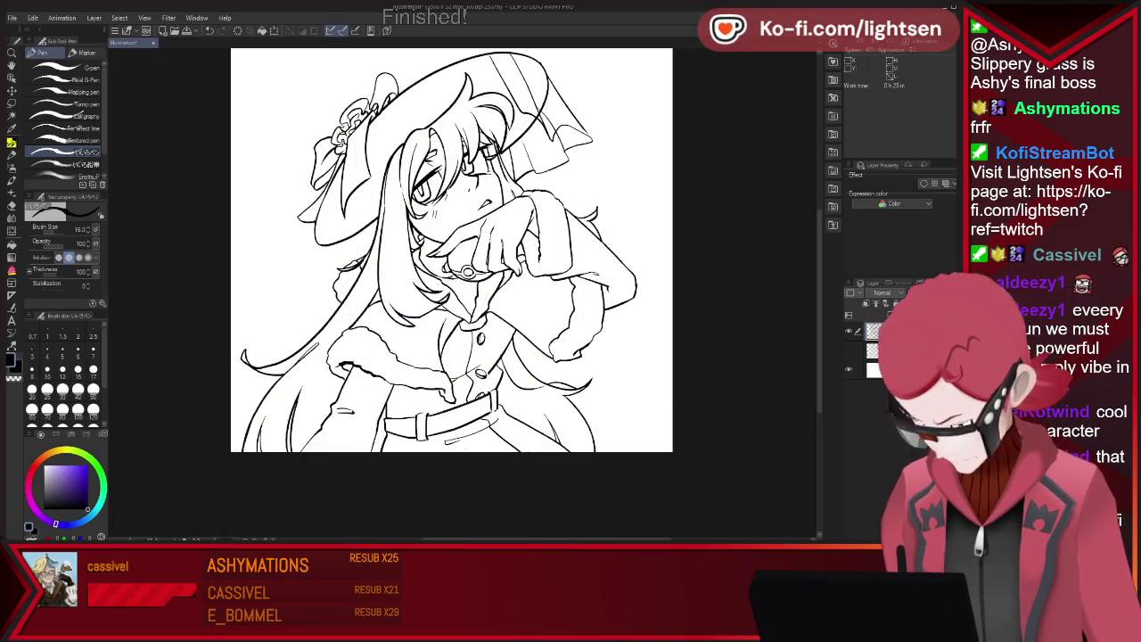
Add a short line below the belt, save as 'sketch win tam november 2', and hide the paper
scroll(185, 295, down, 2)
scroll(359, 92, up, 2)
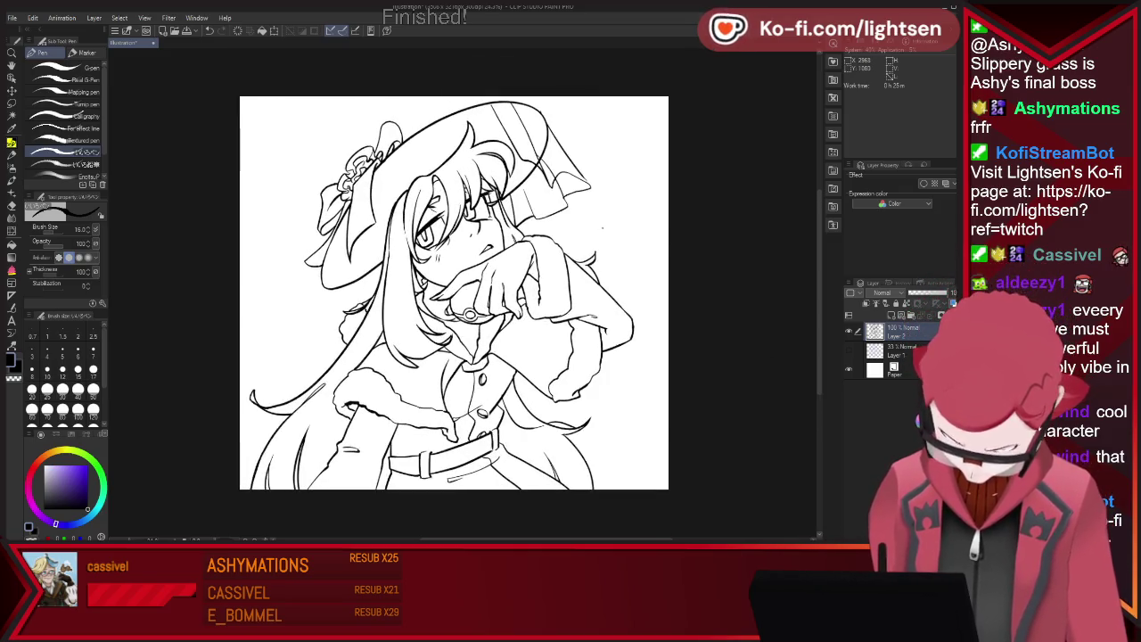
drag(448, 479, 486, 473)
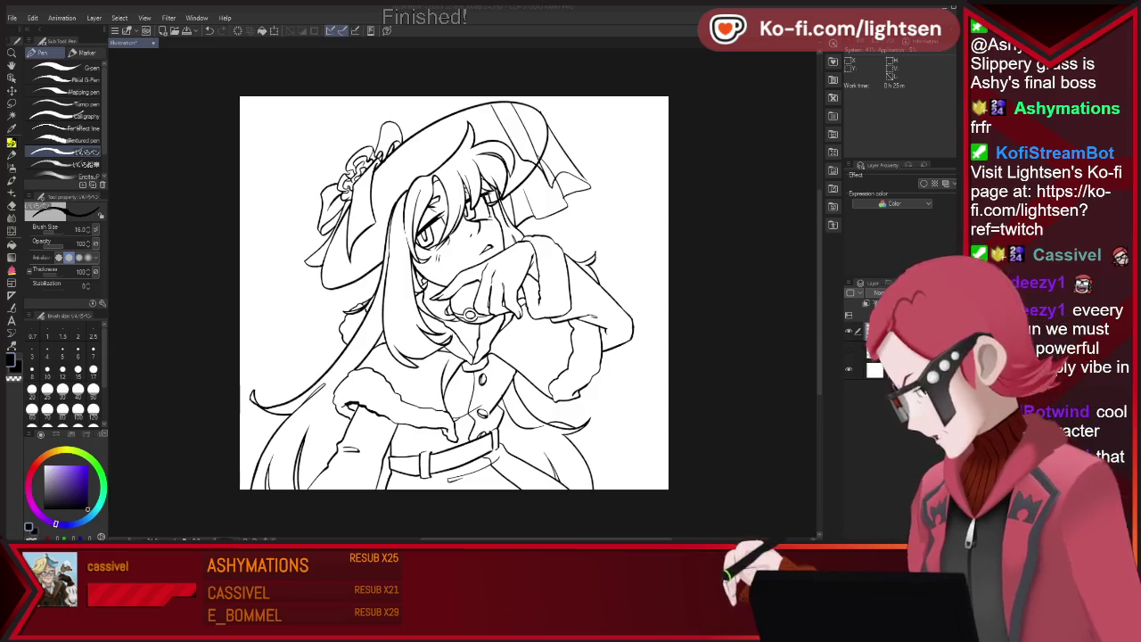
key(ctrl+s)
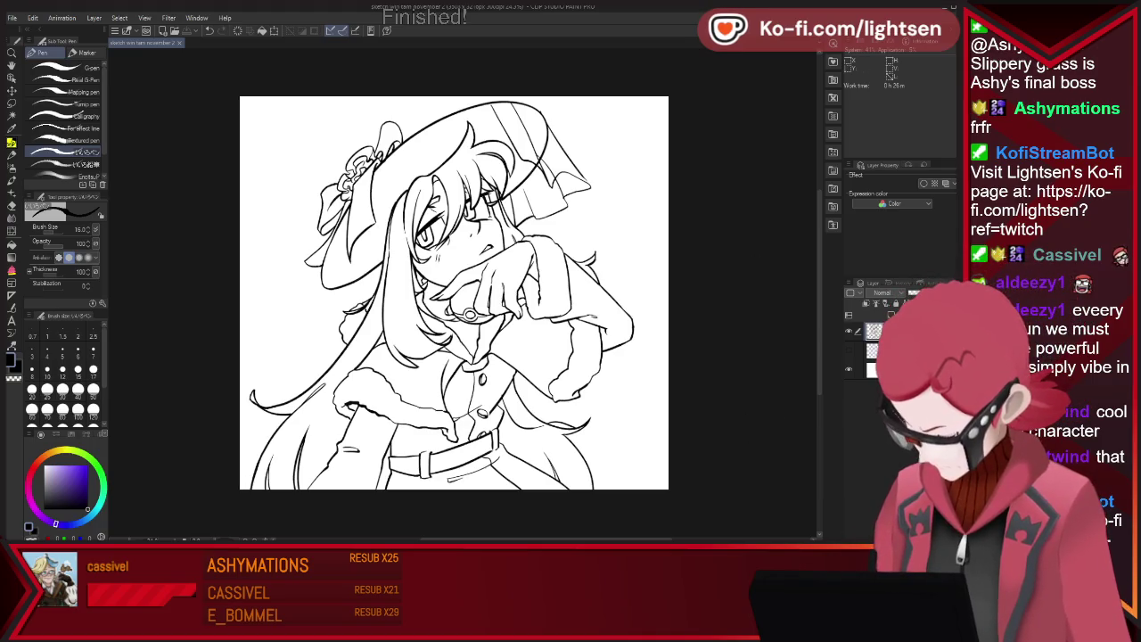
click(849, 368)
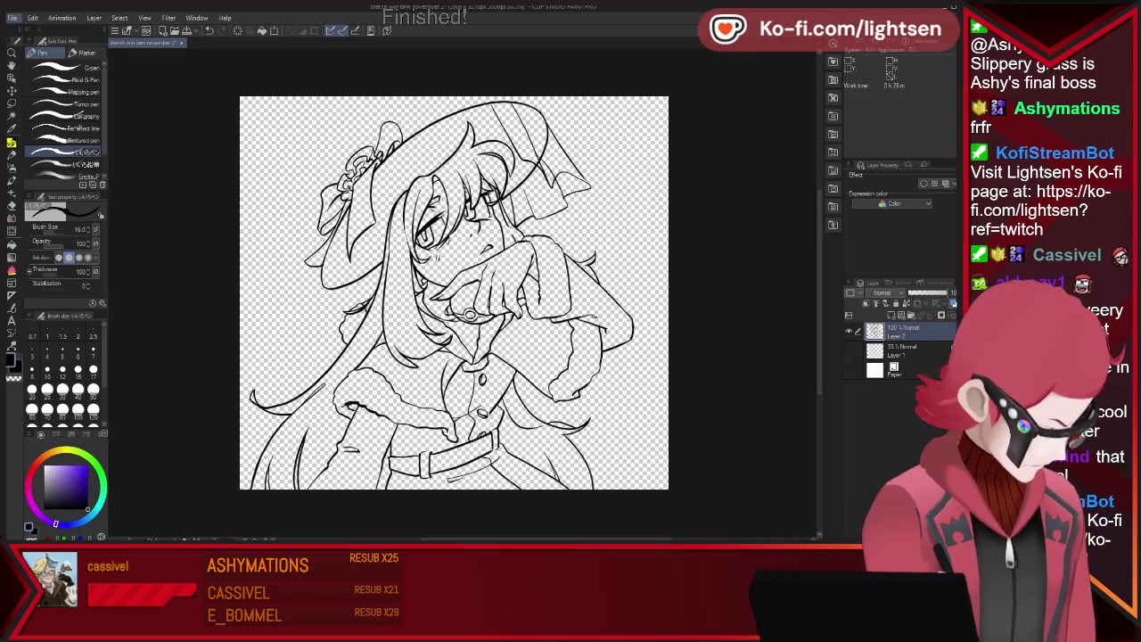
Press Alt twice while viewing the finished lineart on its transparent background
key(alt)
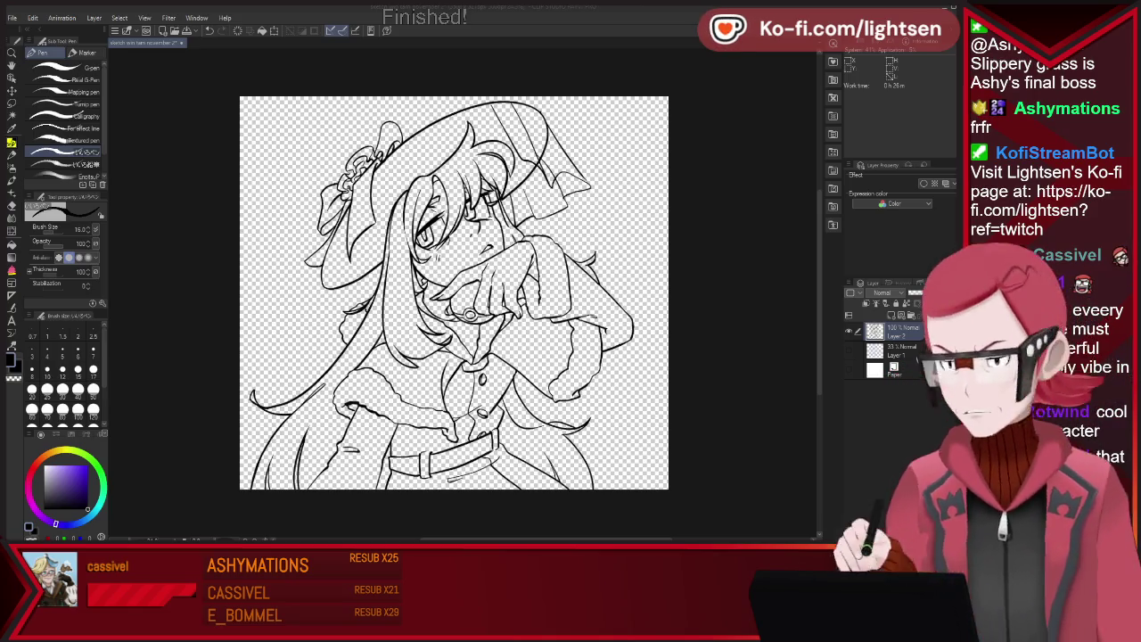
key(alt)
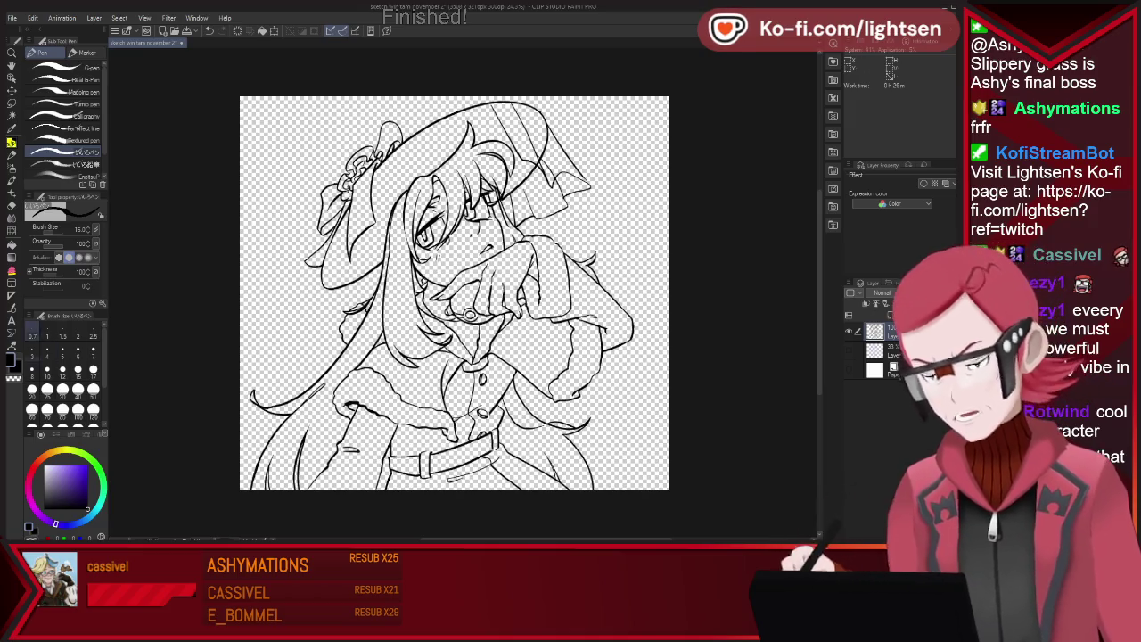